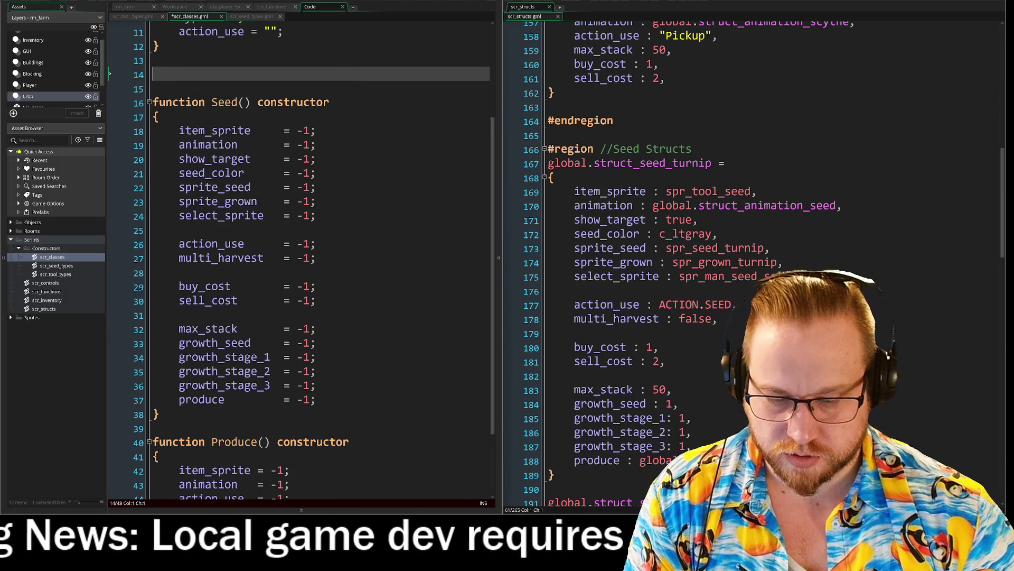
Browse the autocomplete suggestions for 'file' and 'sectio' on line 14, then clear the line.
type("file")
key("Down")
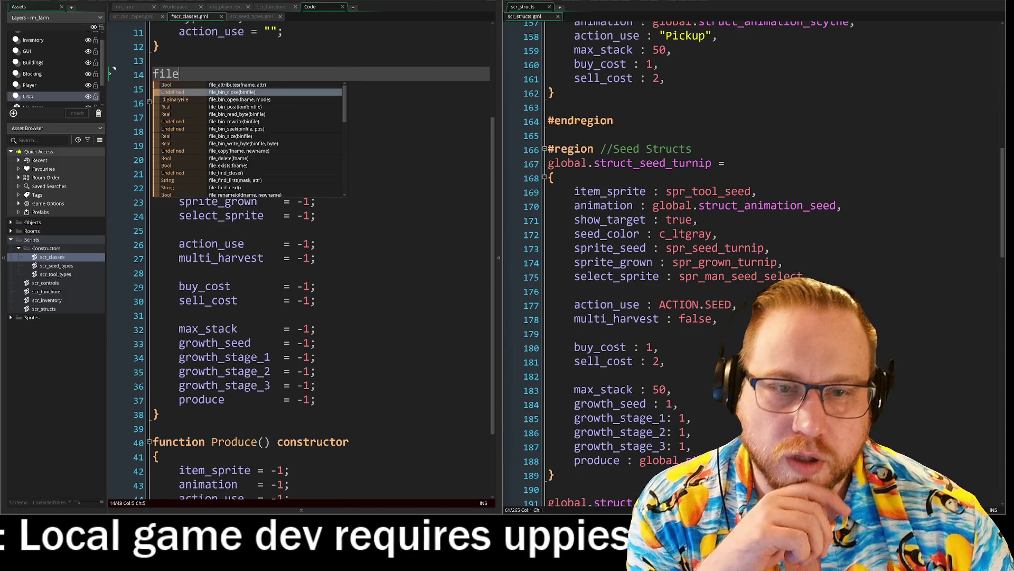
key("Down")
key("Down")
key("Down")
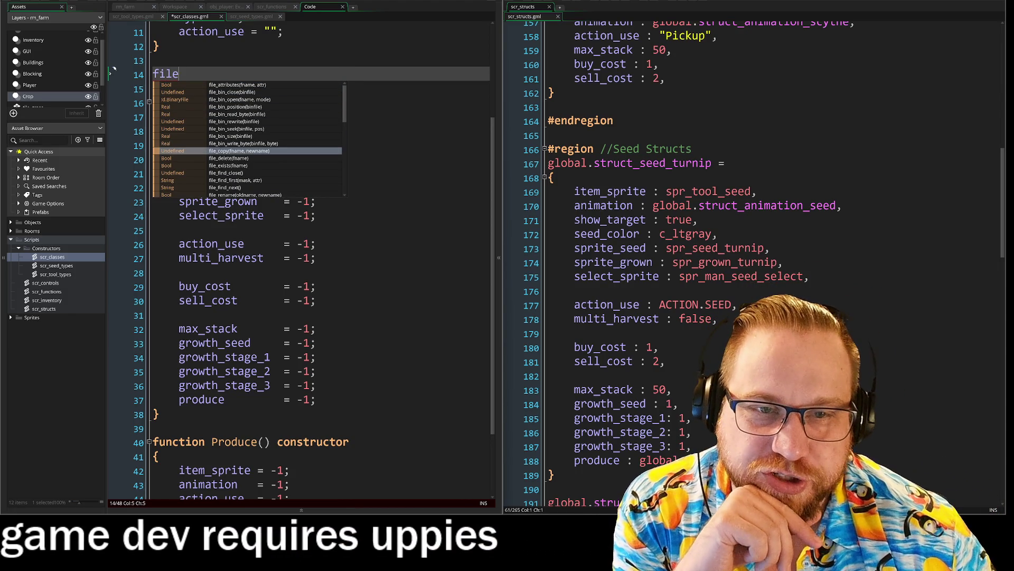
key("Down")
key("Down")
key("Down")
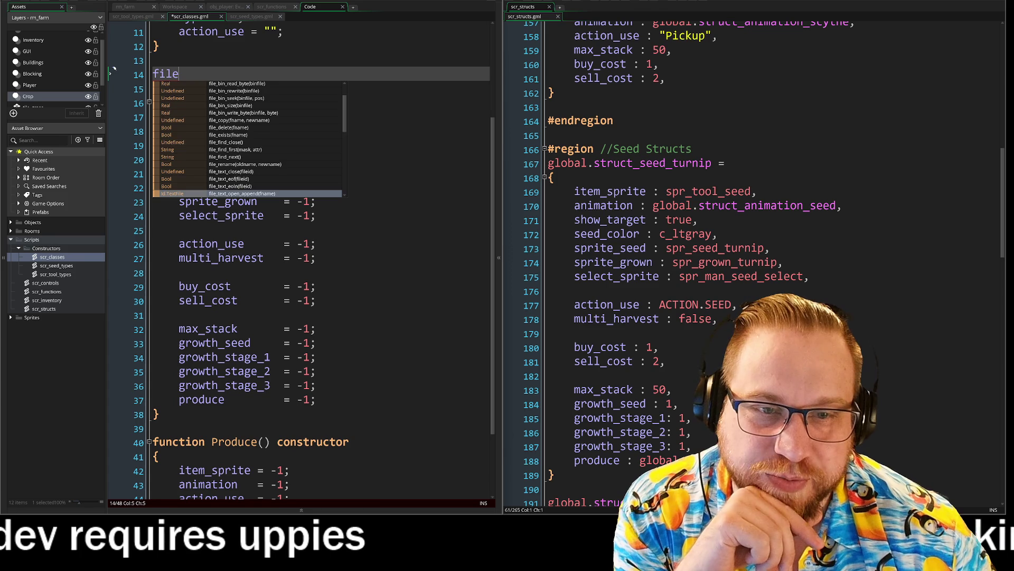
key("Down")
key("Down")
key("Down")
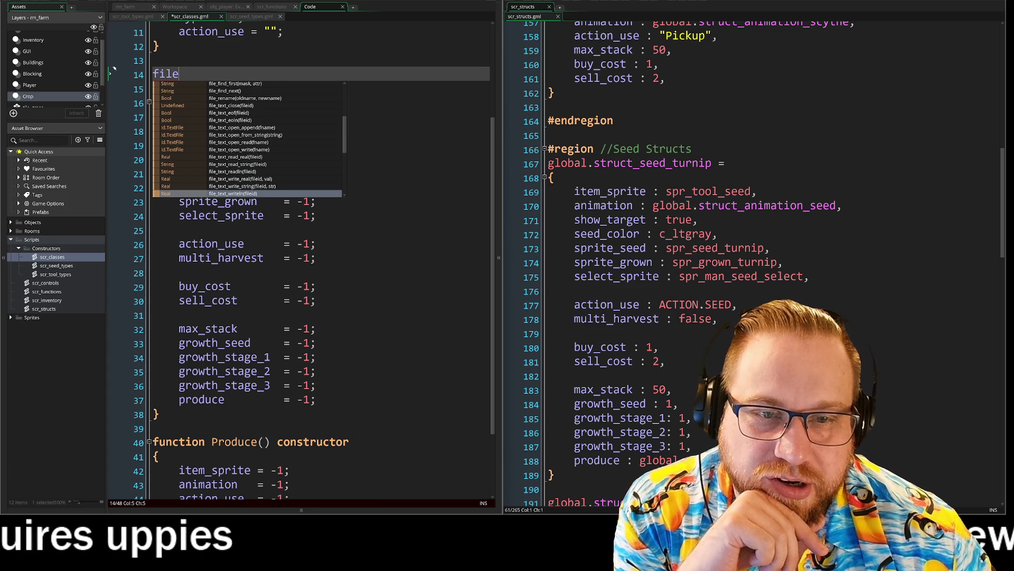
key("Down")
key("Down")
key("Down")
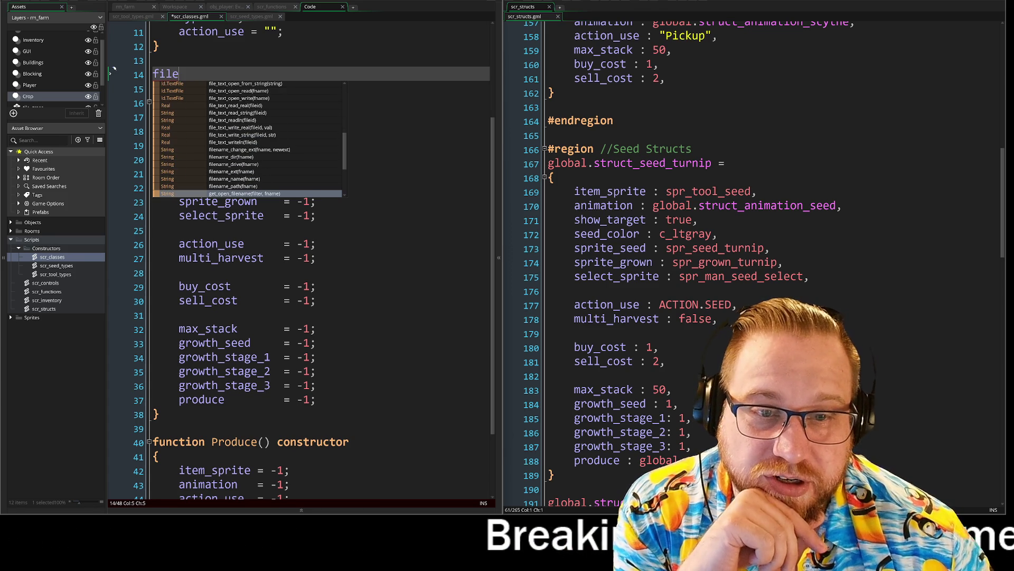
key("Down")
key("Down")
key("Down")
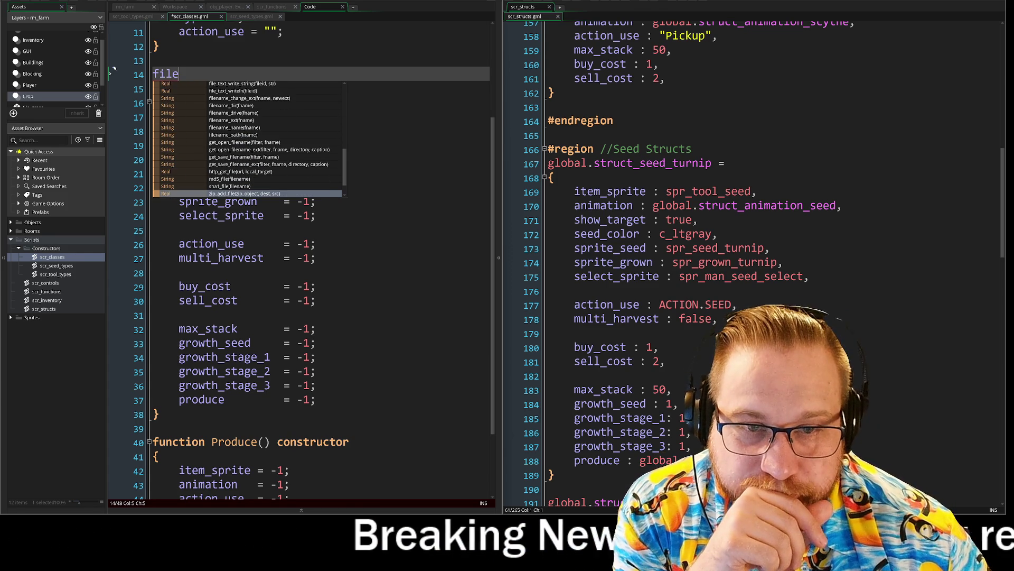
key("Down")
key("Down")
key("Down")
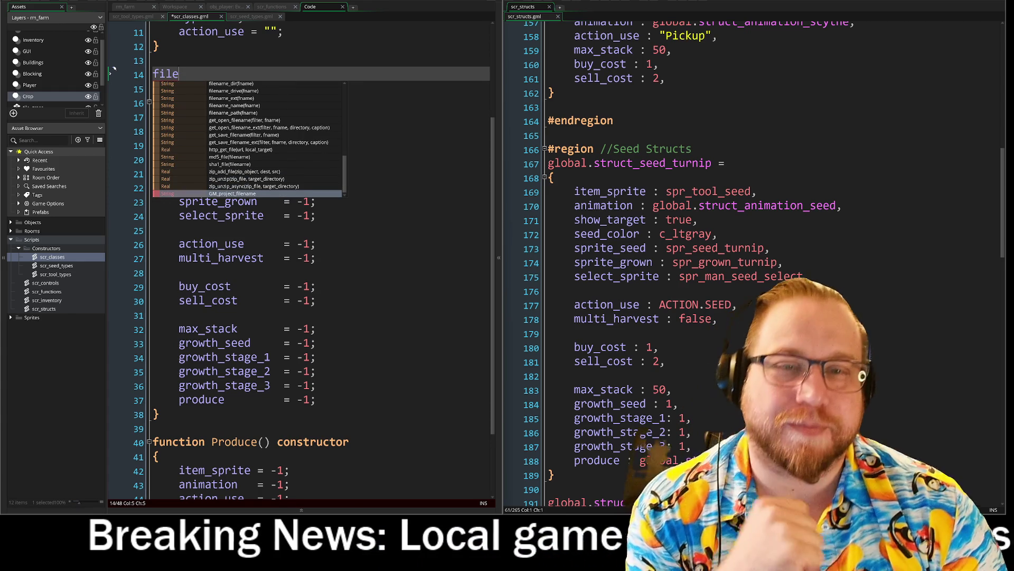
key("BackSpace")
key("BackSpace")
key("BackSpace")
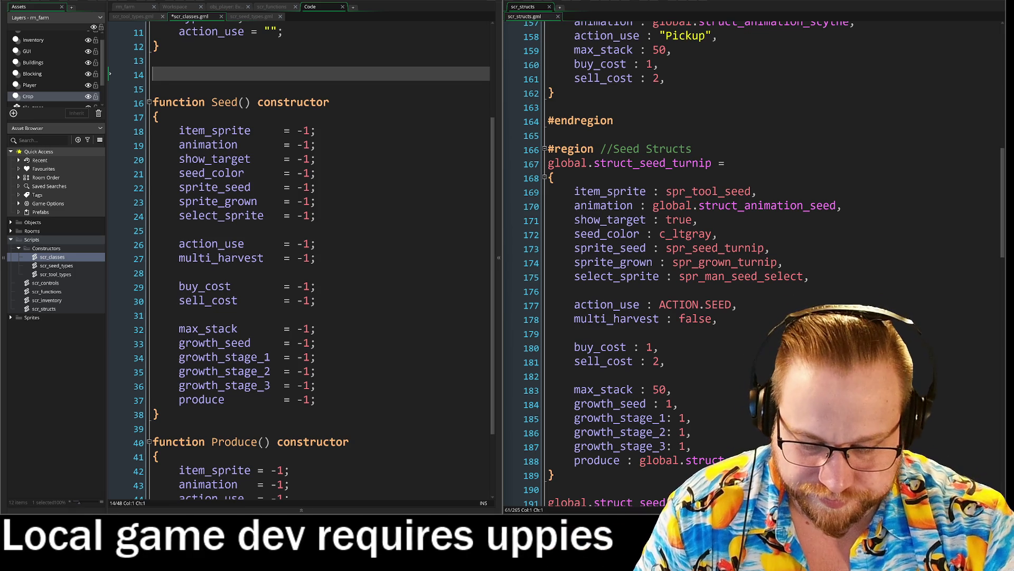
type("sectio")
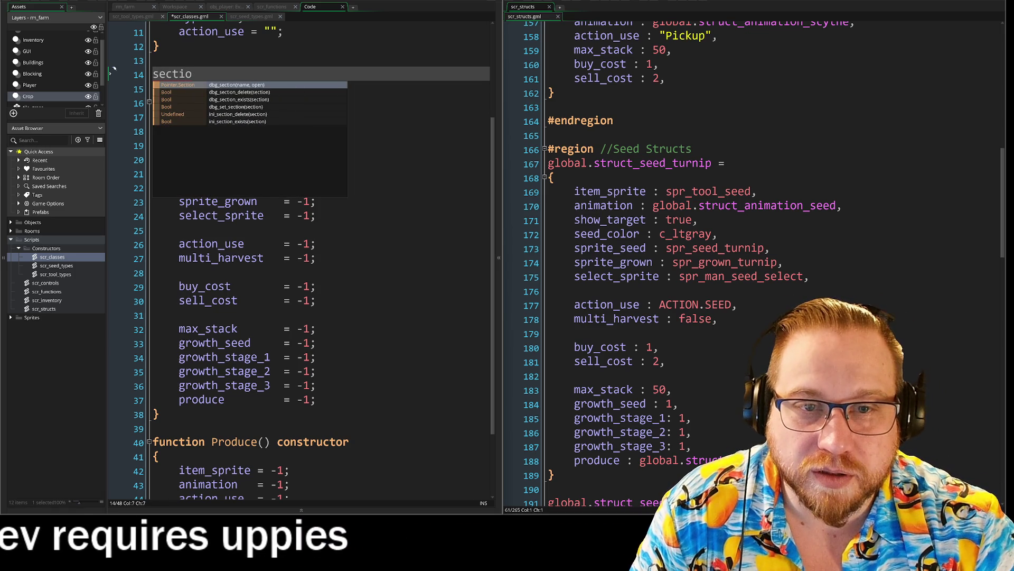
key("BackSpace")
key("BackSpace")
key("BackSpace")
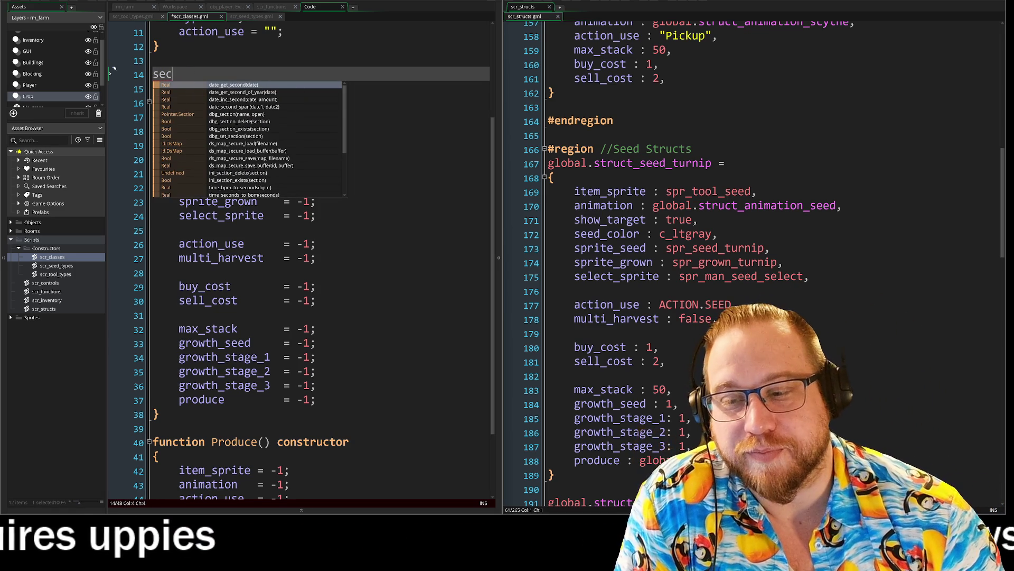
key("BackSpace")
key("BackSpace")
key("BackSpace")
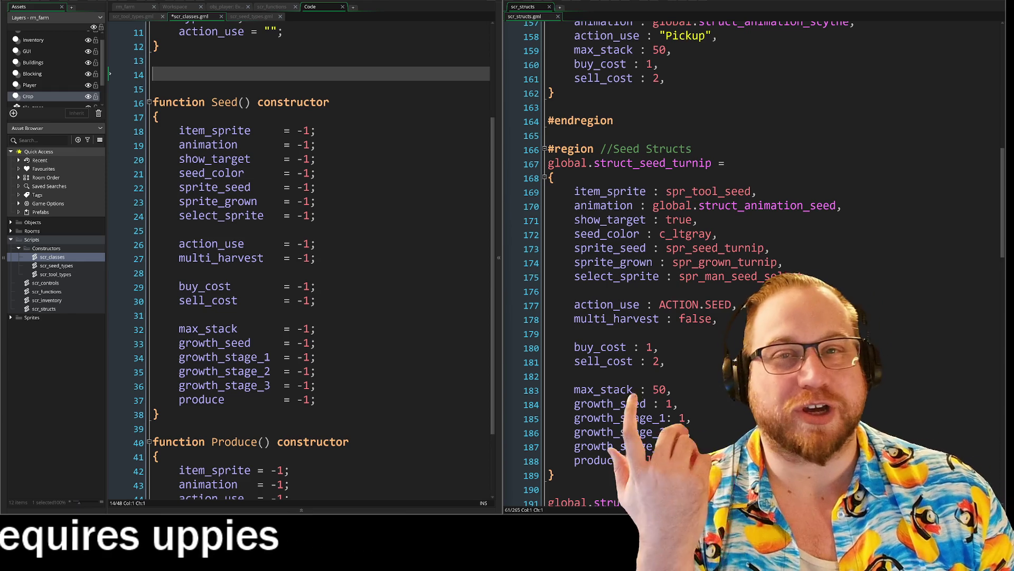
Scroll the scr_classes editor past the constructors and drag the browser window over the editor.
scroll(317, 259, "up", 2)
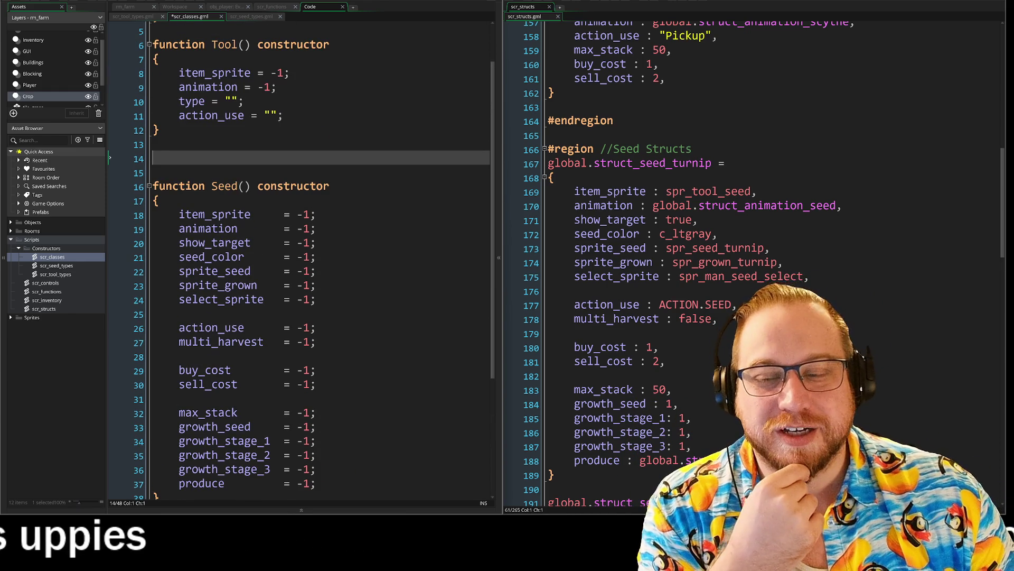
scroll(317, 259, "down", 4)
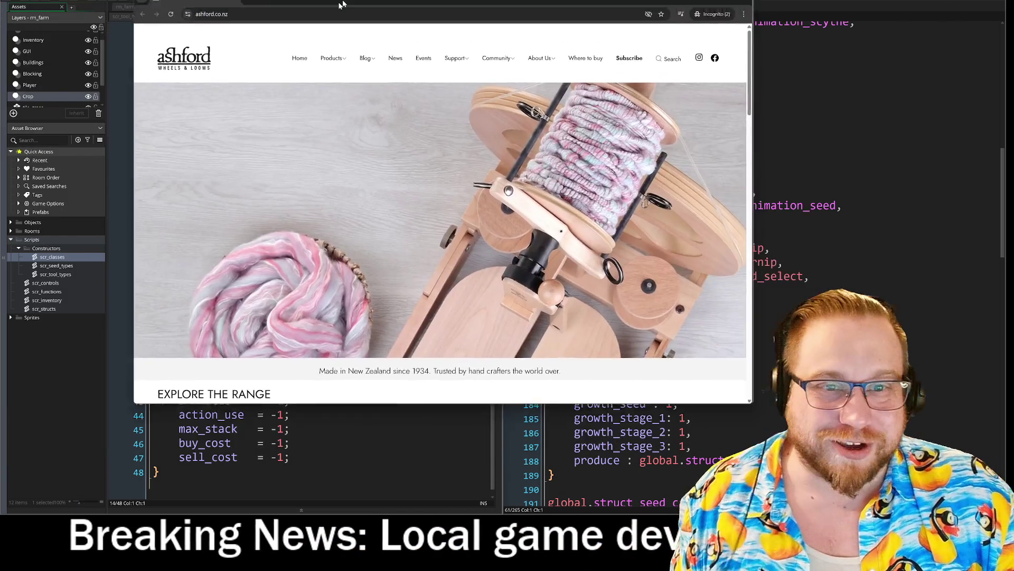
mouse_move(348, 1)
left_mouse_down()
mouse_move(284, 28)
mouse_move(270, 1)
mouse_move(247, 0)
left_mouse_up()
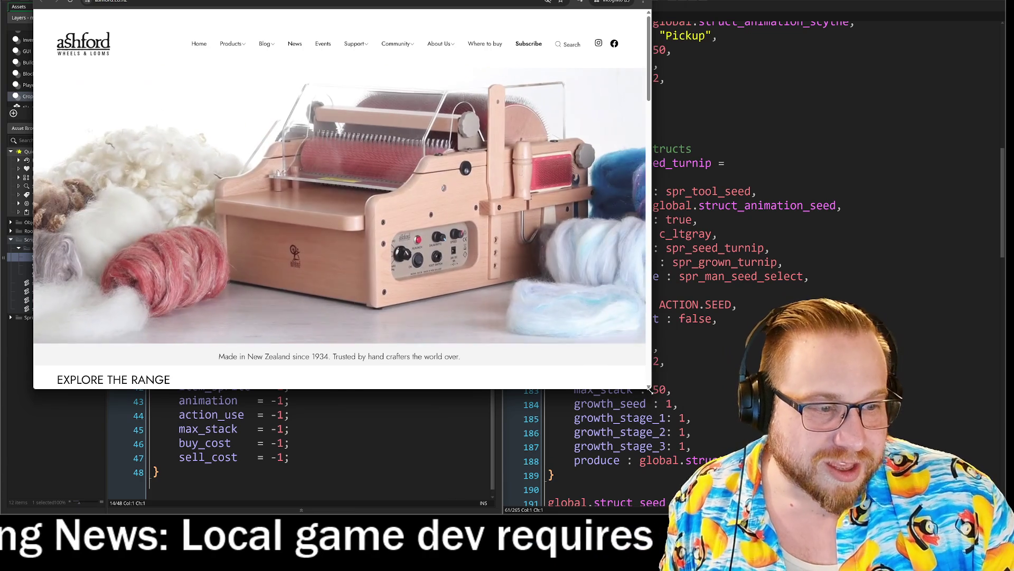
Enlarge the browser window and scroll the Ashford homepage to the Explore the Range section.
mouse_move(648, 390)
left_mouse_down()
mouse_move(769, 464)
mouse_move(811, 477)
left_mouse_up()
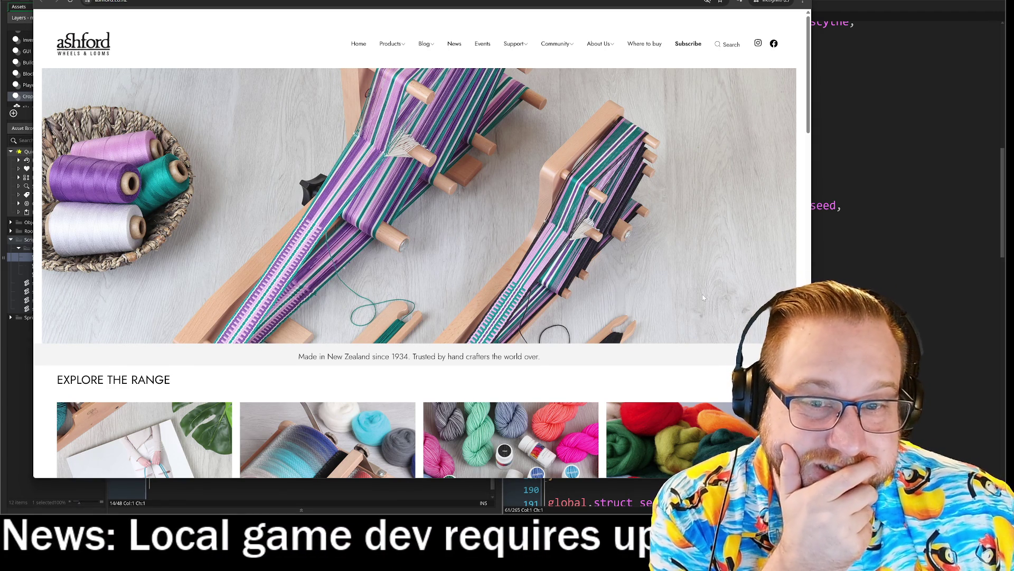
scroll(731, 299, "down", 2)
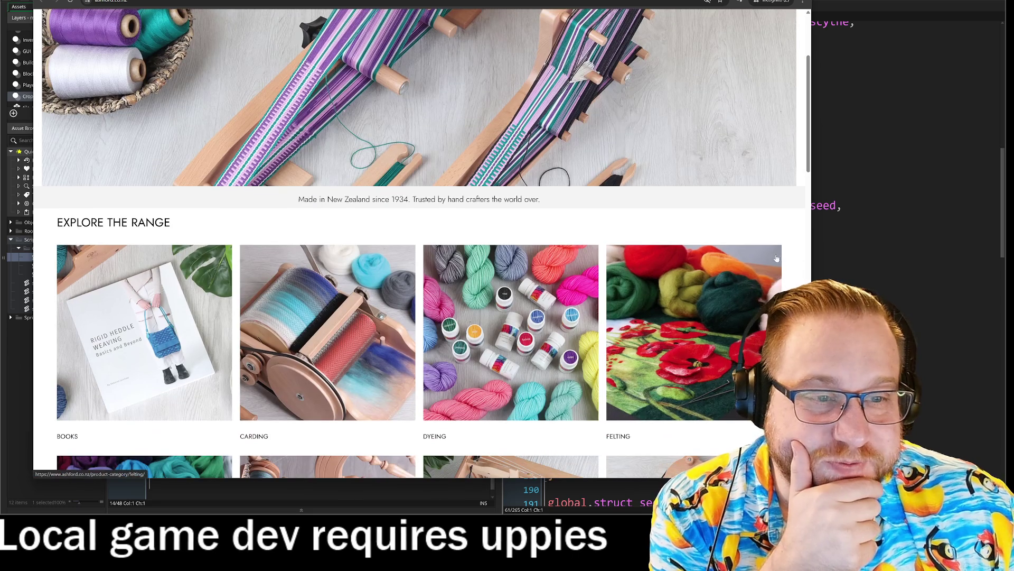
scroll(175, 130, "down", 3)
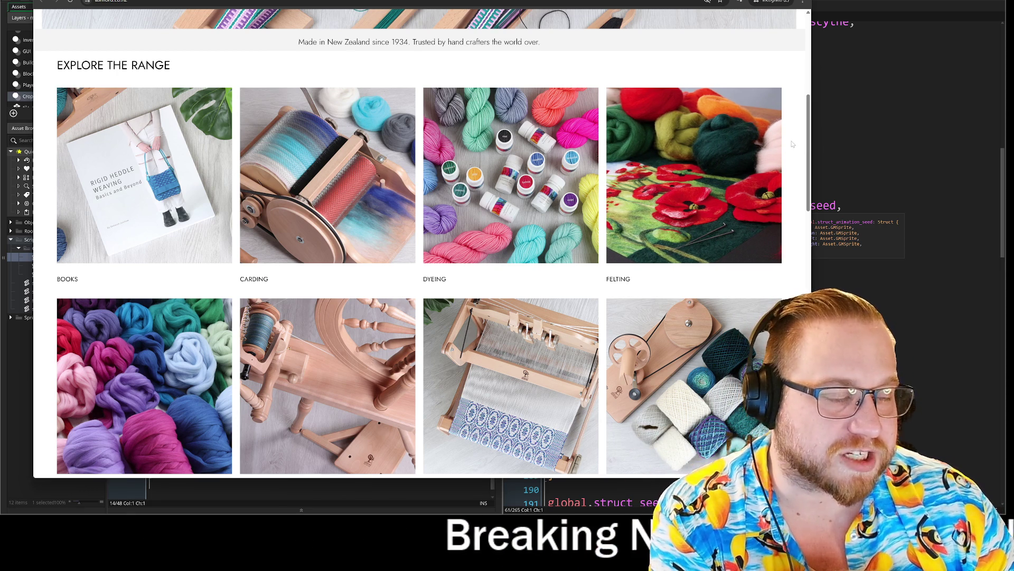
scroll(586, 255, "down", 3)
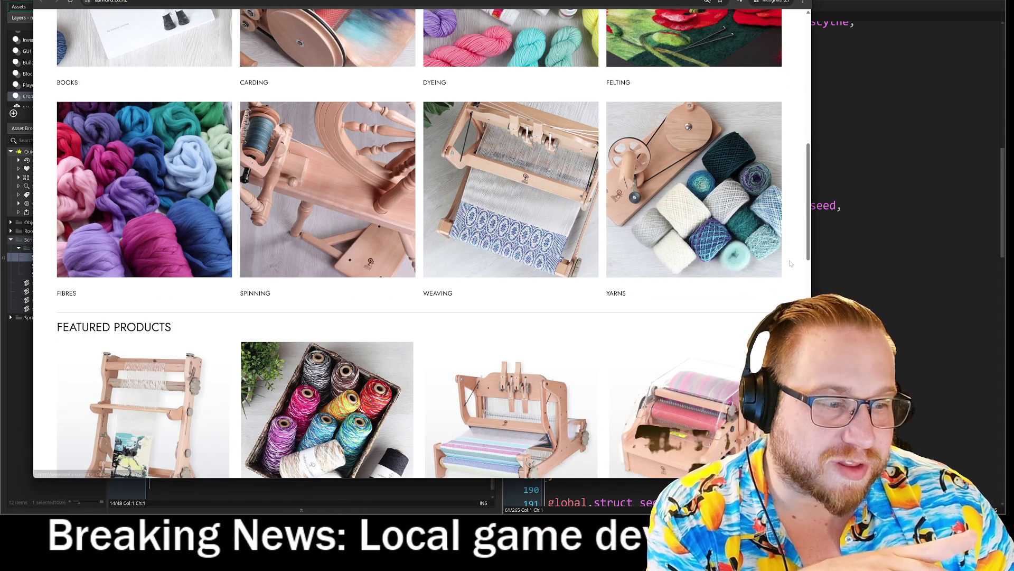
scroll(794, 261, "down", 3)
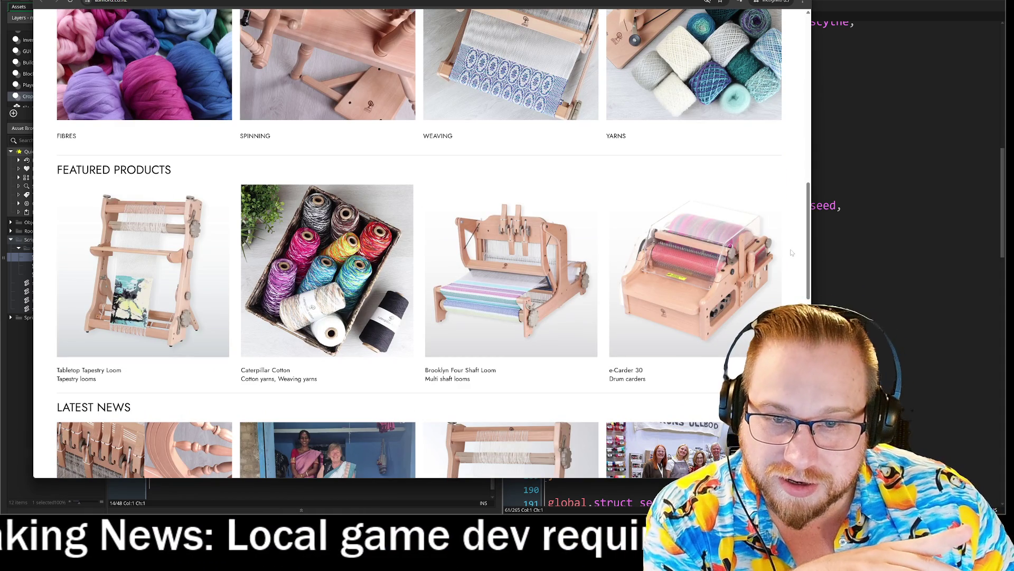
scroll(792, 252, "down", 3)
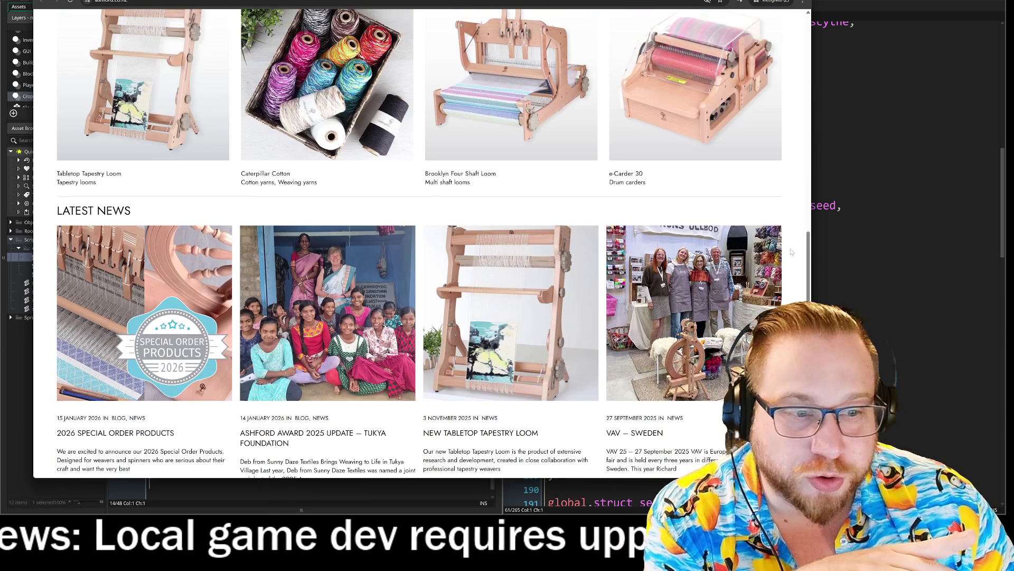
scroll(792, 252, "up", 2)
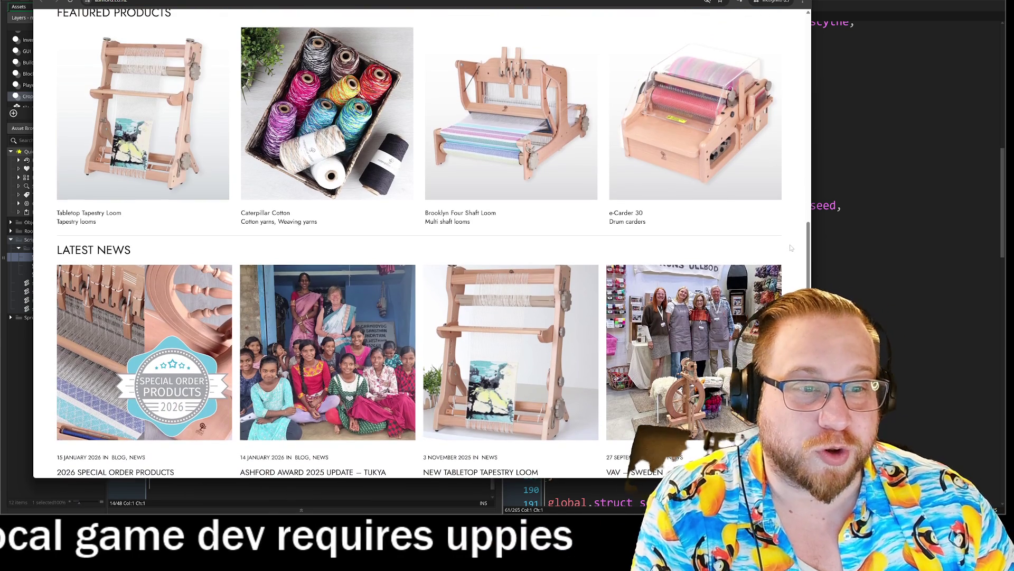
Open Ashford's Weaving category, scroll its six-category grid, and choose Multi Shaft Looms.
left_click(437, 18)
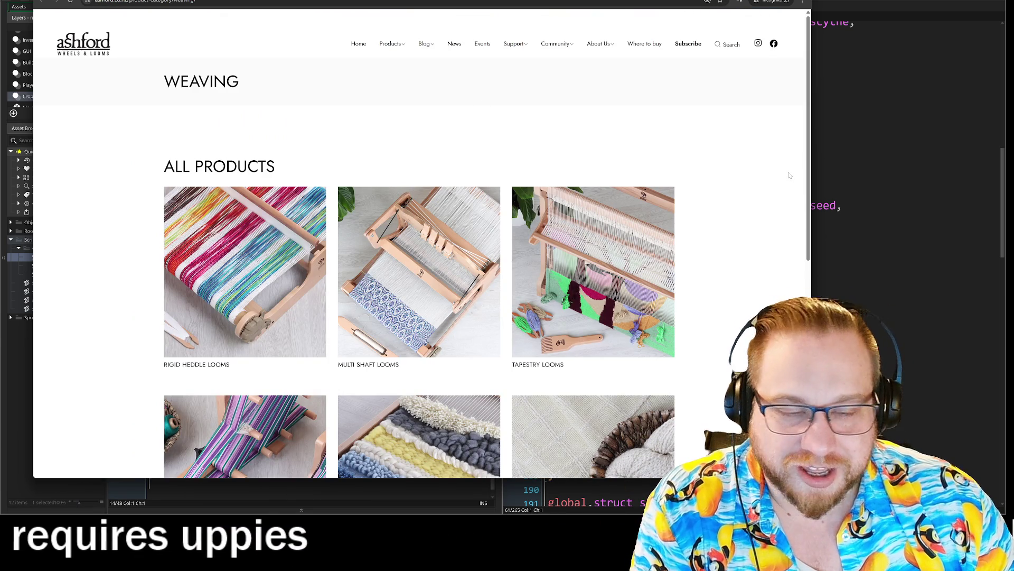
scroll(790, 174, "down", 2)
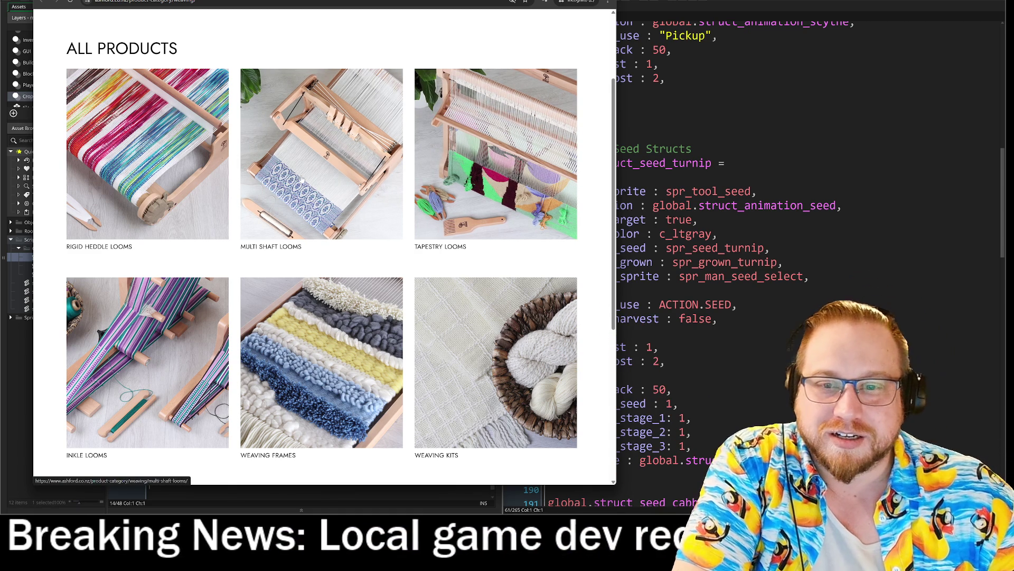
left_click(302, 161)
Scroll through the six Multi Shaft Looms and open the Four Shaft Table Loom product page.
scroll(449, 142, "down", 2)
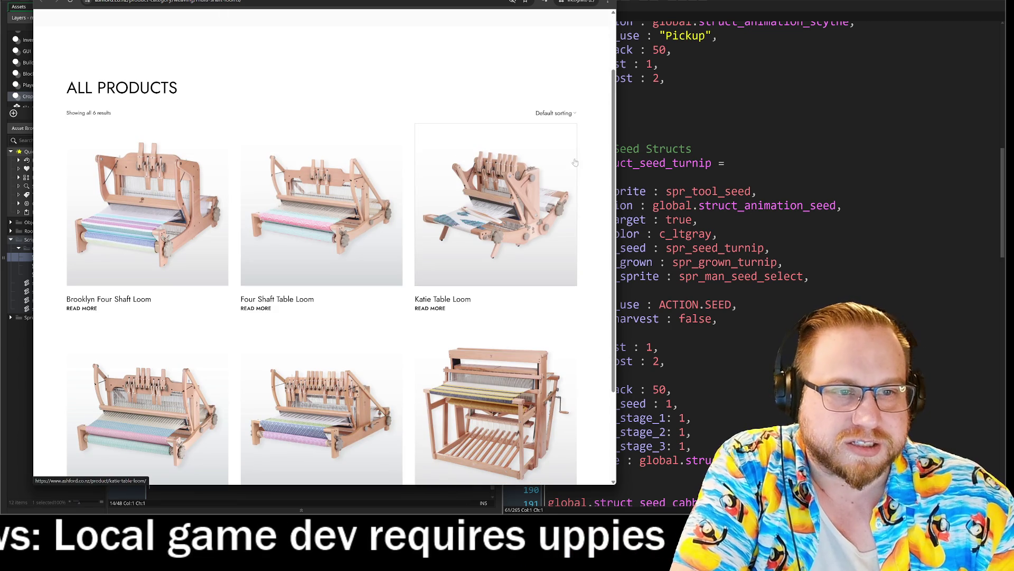
scroll(598, 169, "down", 3)
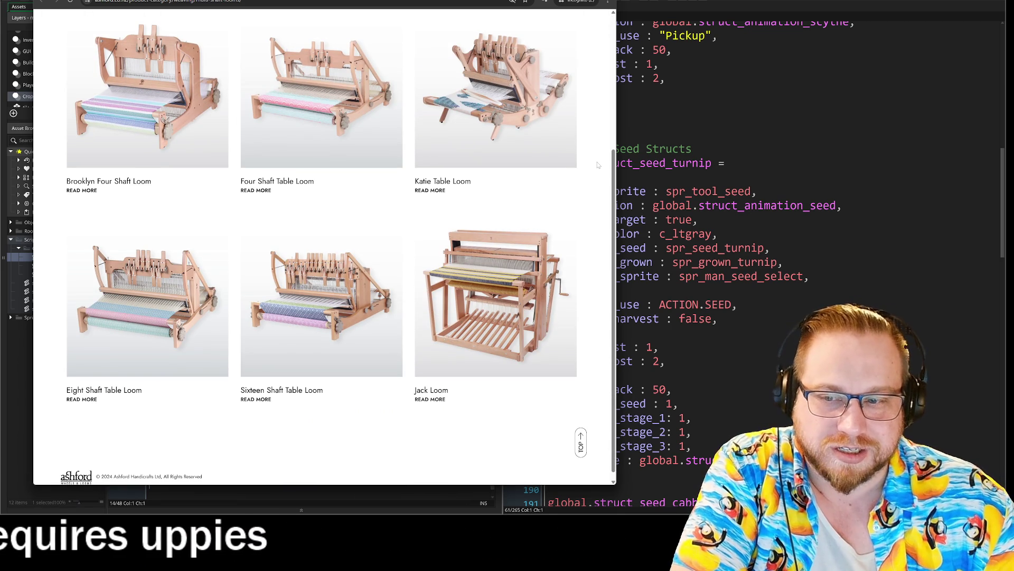
scroll(597, 165, "down", 1)
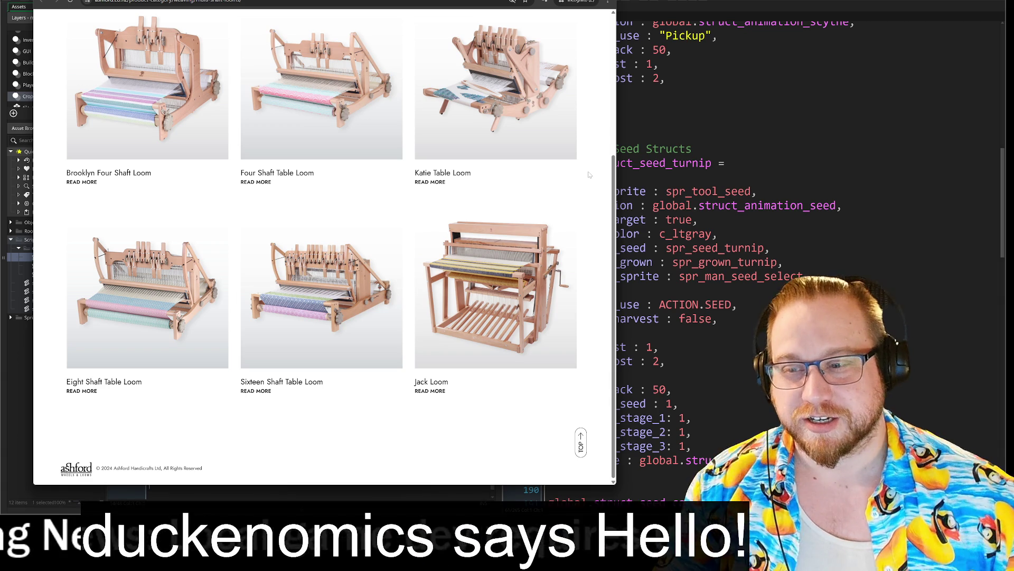
scroll(591, 171, "up", 3)
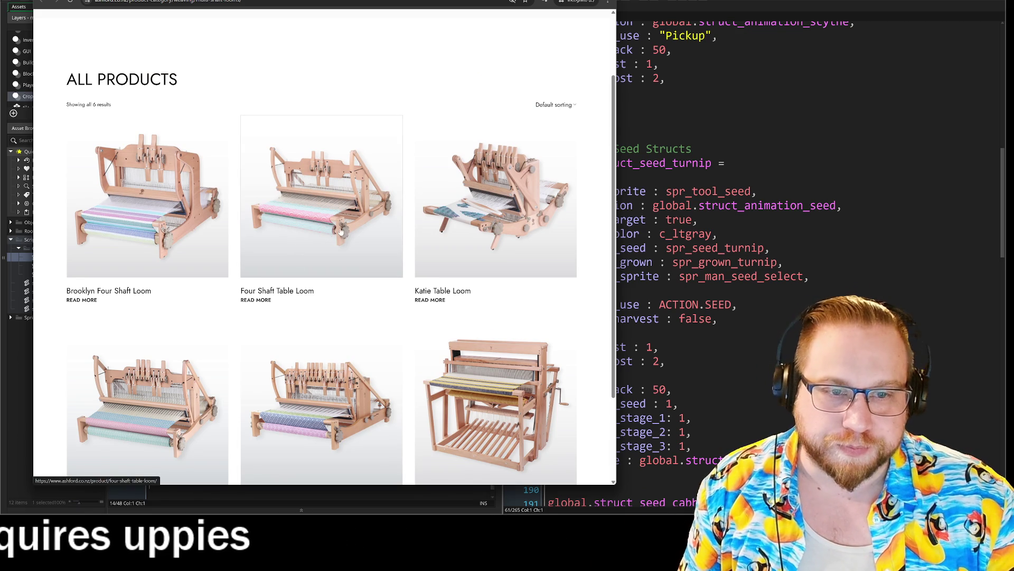
left_click(366, 228)
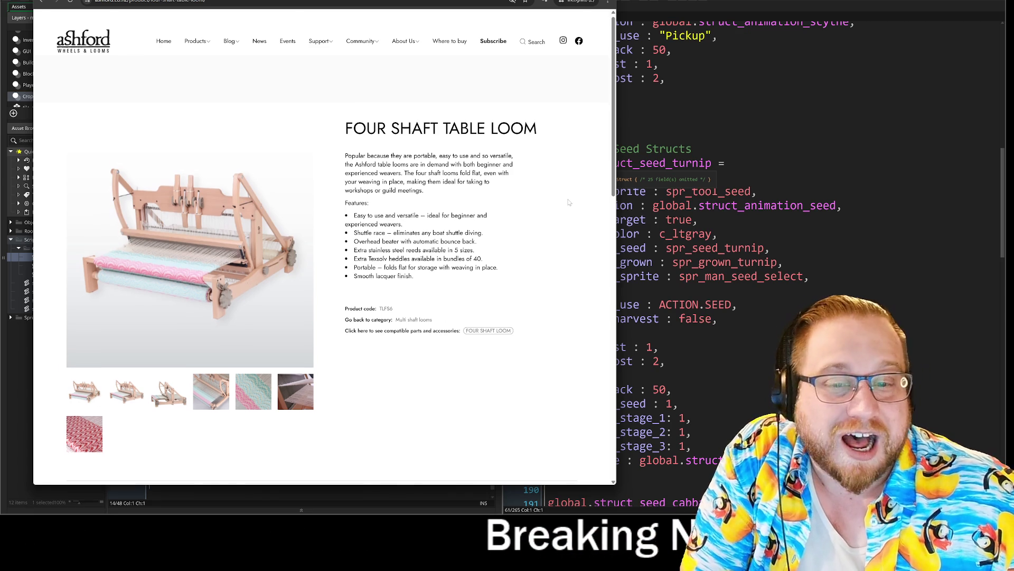
Scroll the Four Shaft Table Loom page and enlarge its main photo to image 3 of 8.
scroll(569, 202, "down", 3)
left_click(115, 248)
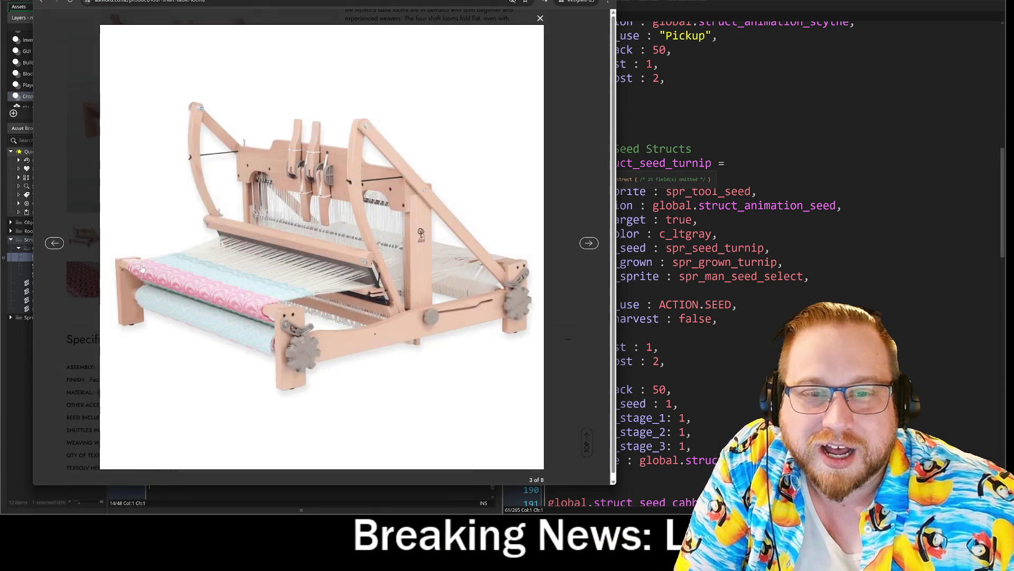
Step back and forward through the loom photos to the front view, then close the gallery.
left_click(49, 248)
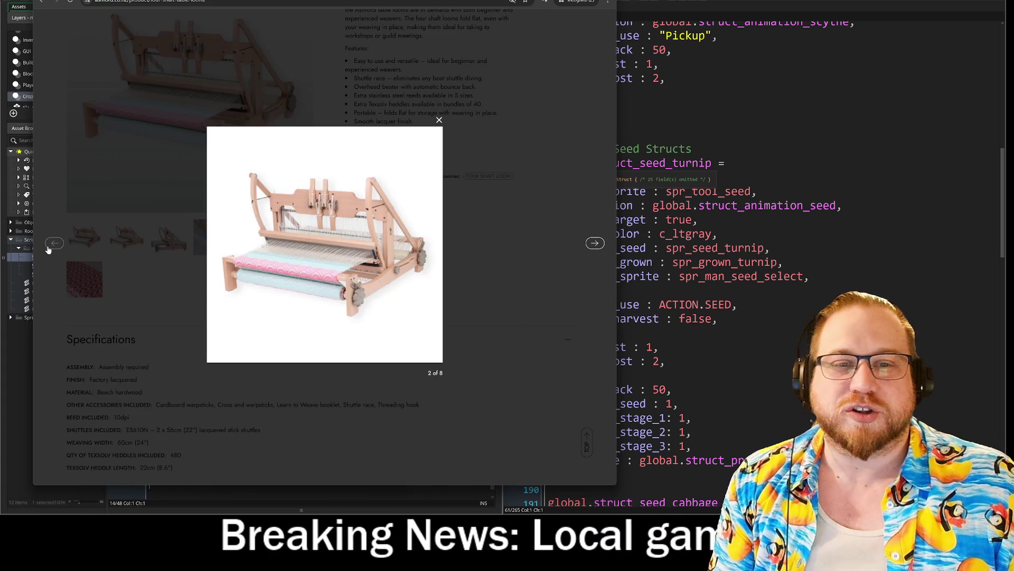
left_click(49, 249)
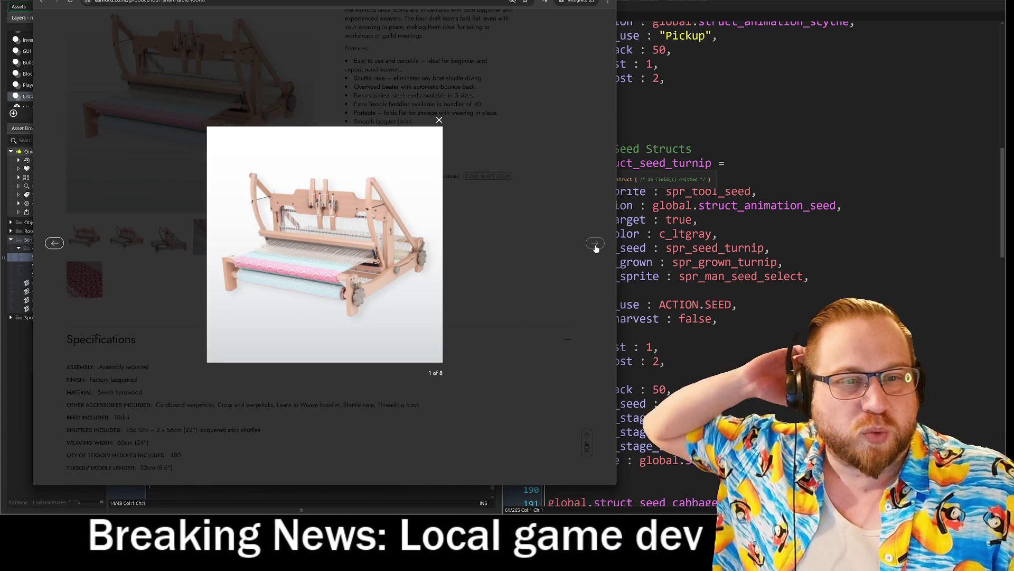
left_click(593, 248)
left_click(594, 249)
left_click(595, 248)
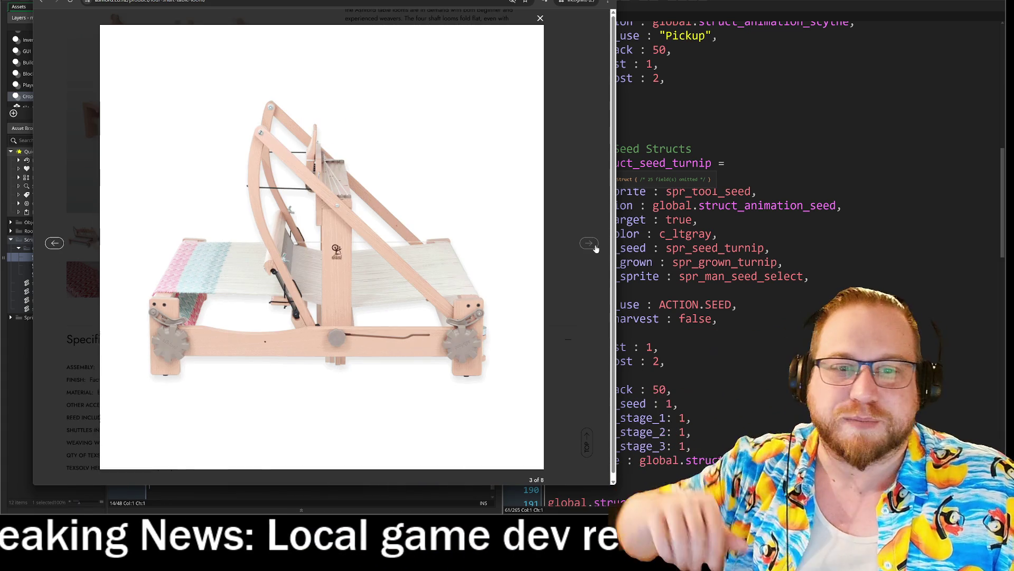
left_click(592, 246)
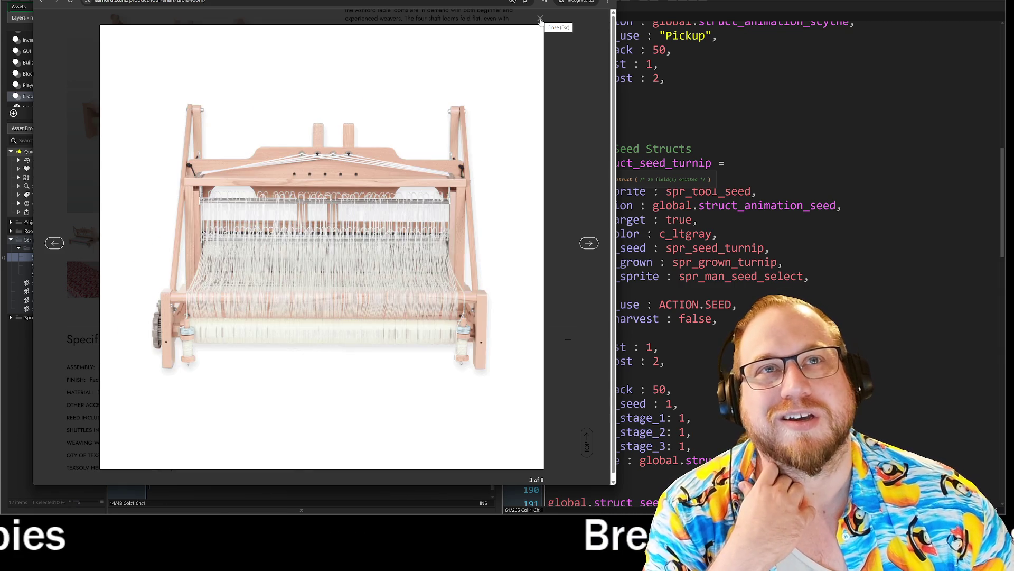
left_click(540, 20)
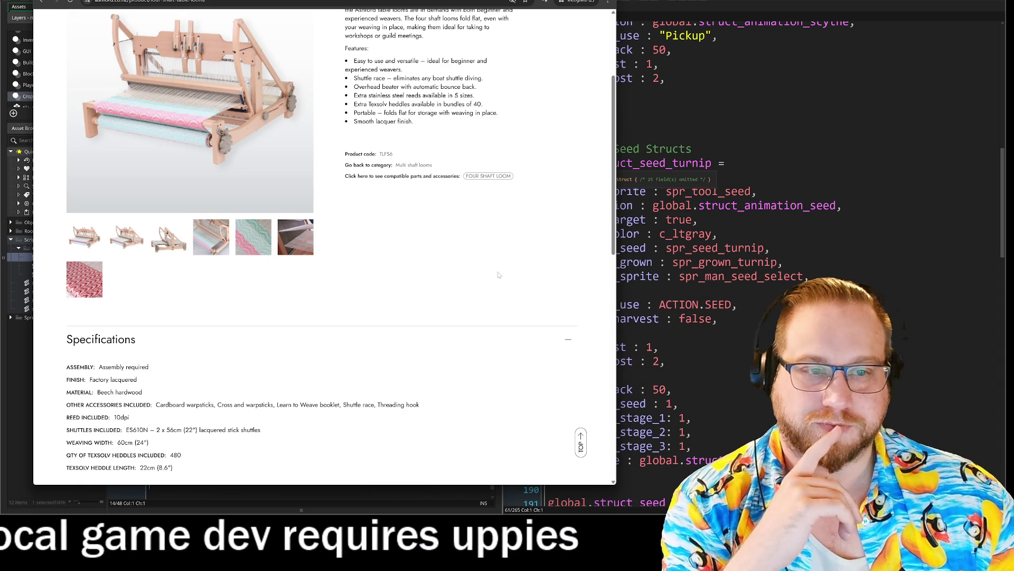
Scroll through the loom's Specifications and back, then switch to the Twitch stream window.
scroll(498, 275, "down", 7)
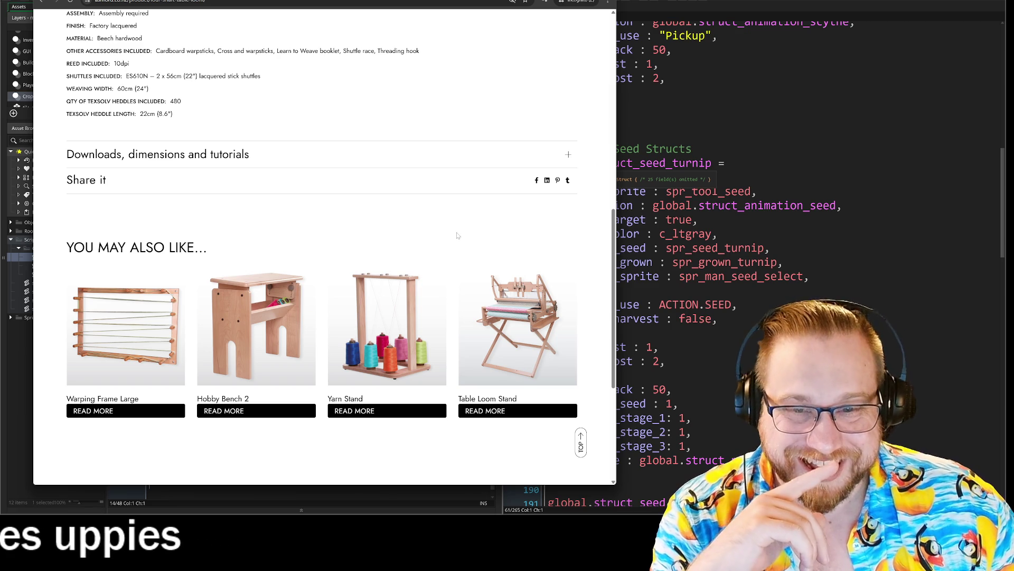
scroll(457, 245, "down", 1)
scroll(457, 245, "down", 4)
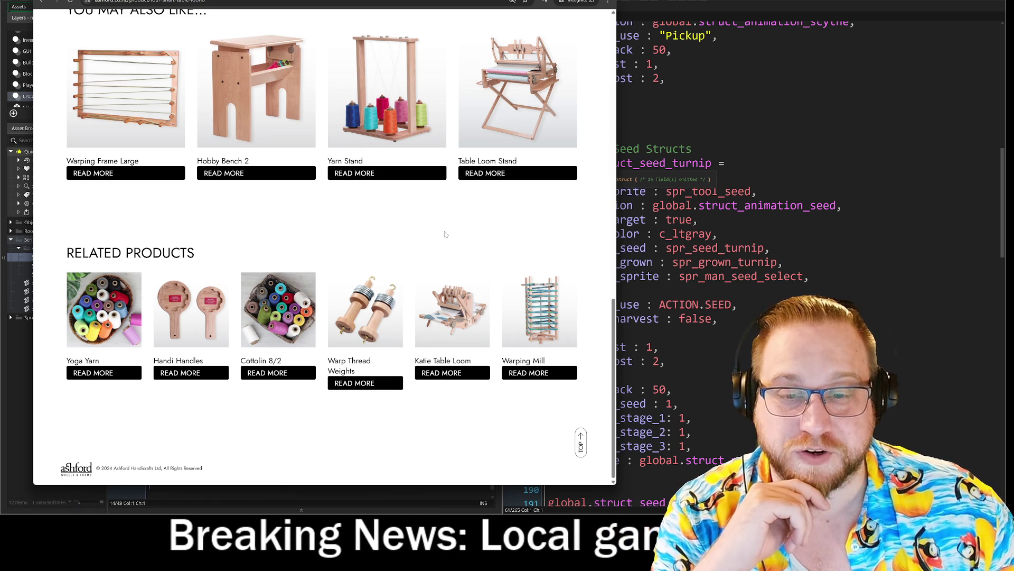
scroll(445, 235, "up", 15)
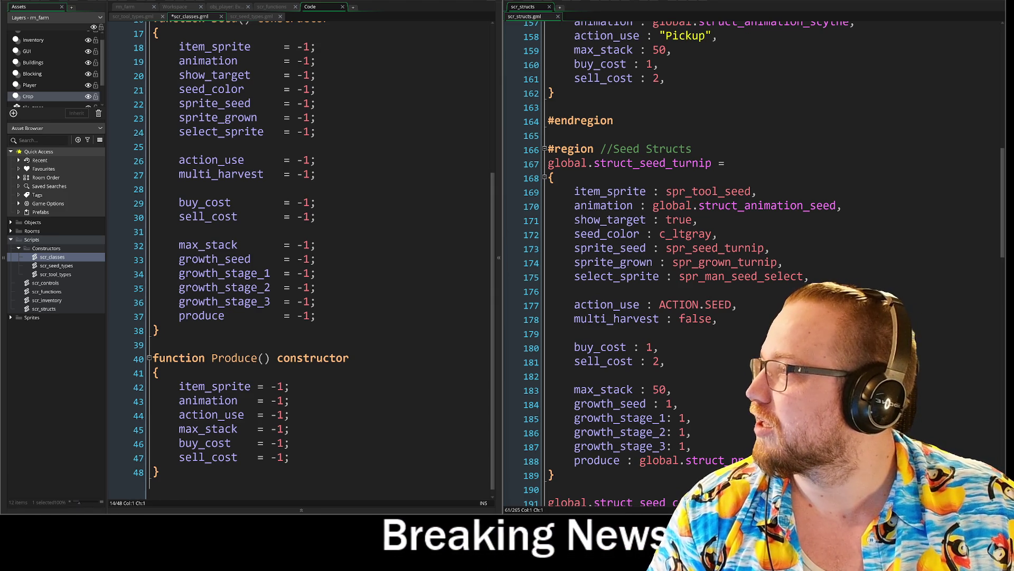
key("alt+Tab")
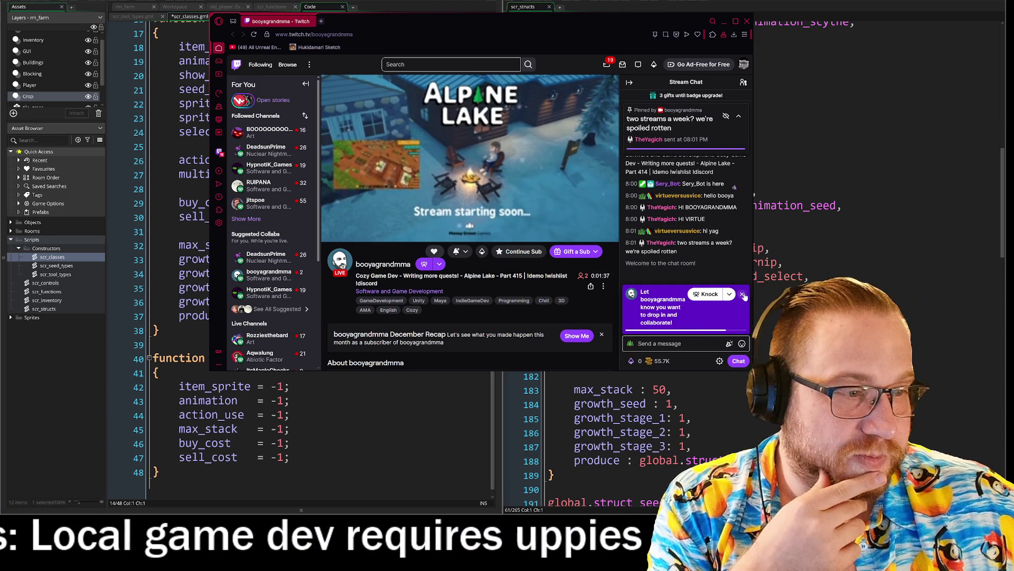
Dismiss the collab prompt, send a hi greeting to the streamer in chat, and shift the window left.
left_click(743, 294)
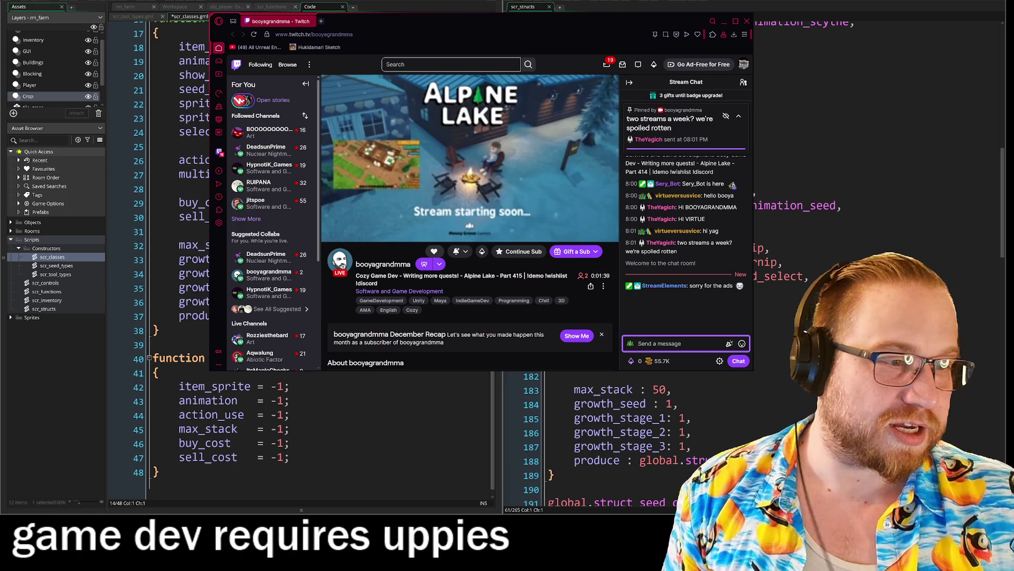
type("HI")
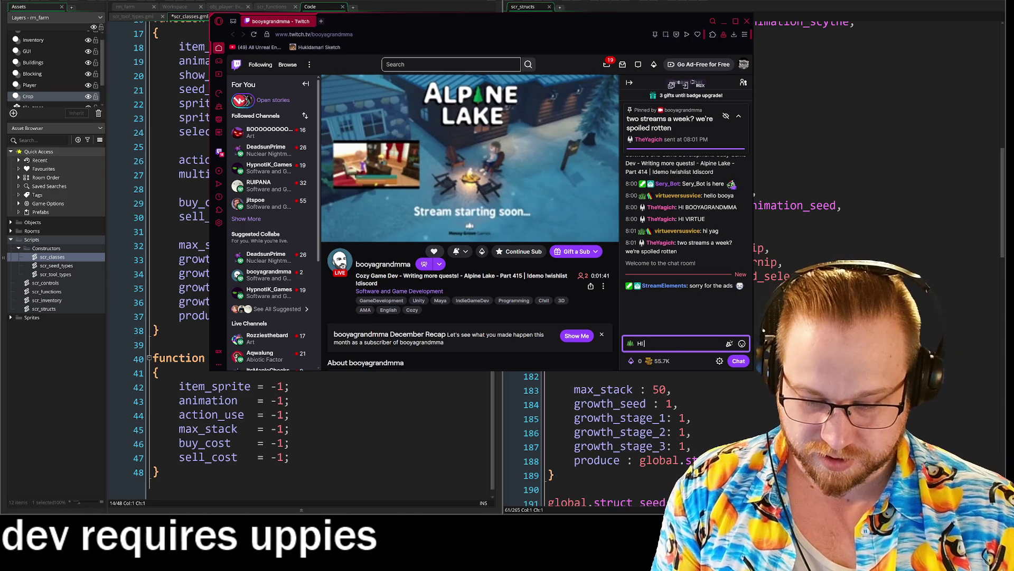
key("BackSpace")
key("BackSpace")
type("HI BOOYAG")
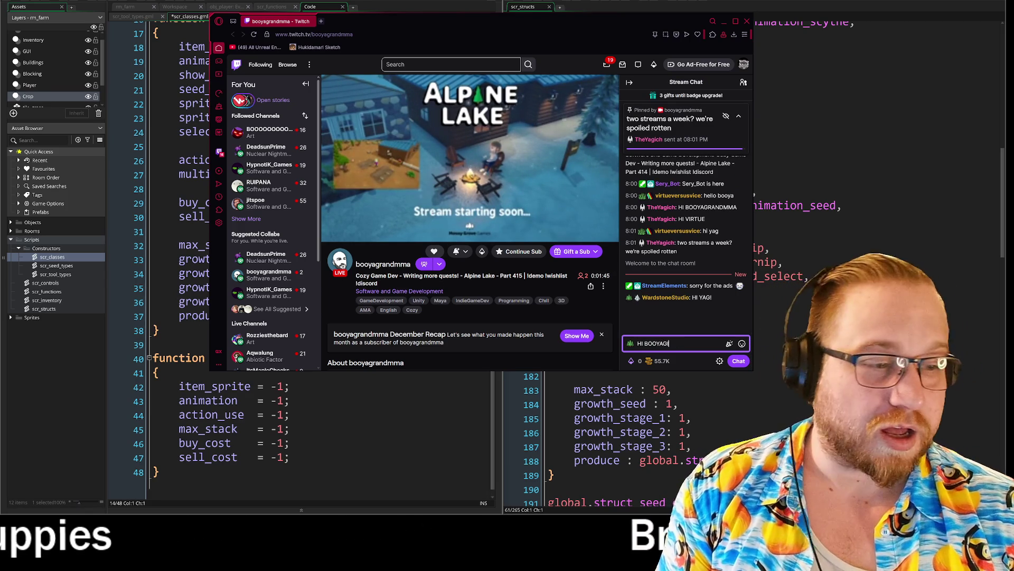
type("!")
key("Return")
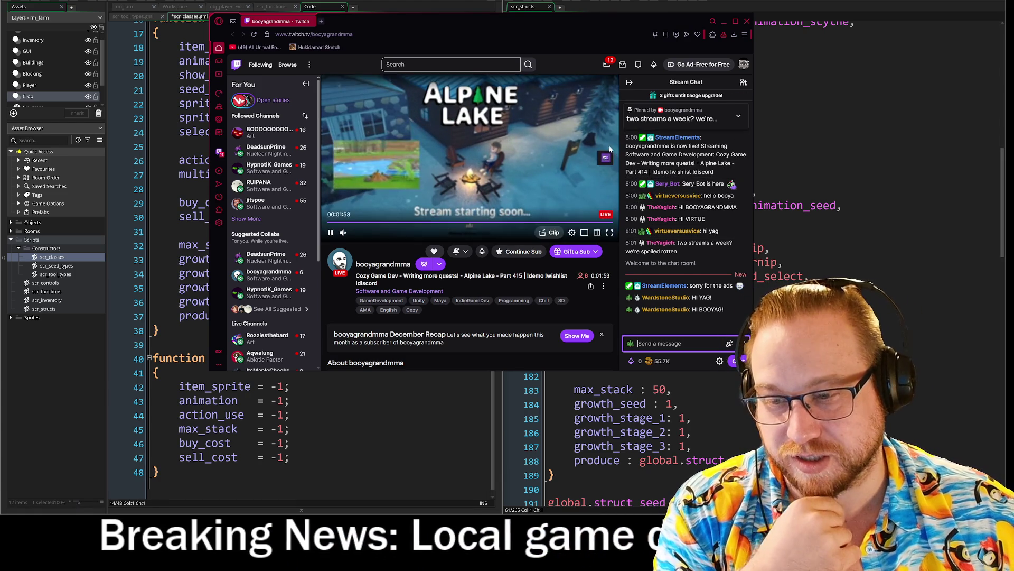
left_click_drag(524, 21, 0, 23)
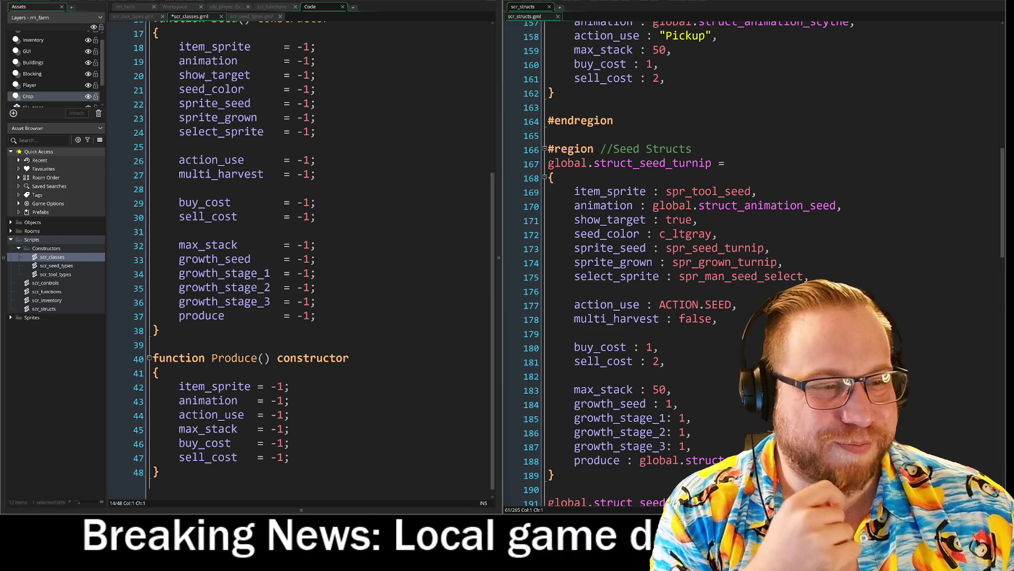
left_click(442, 214)
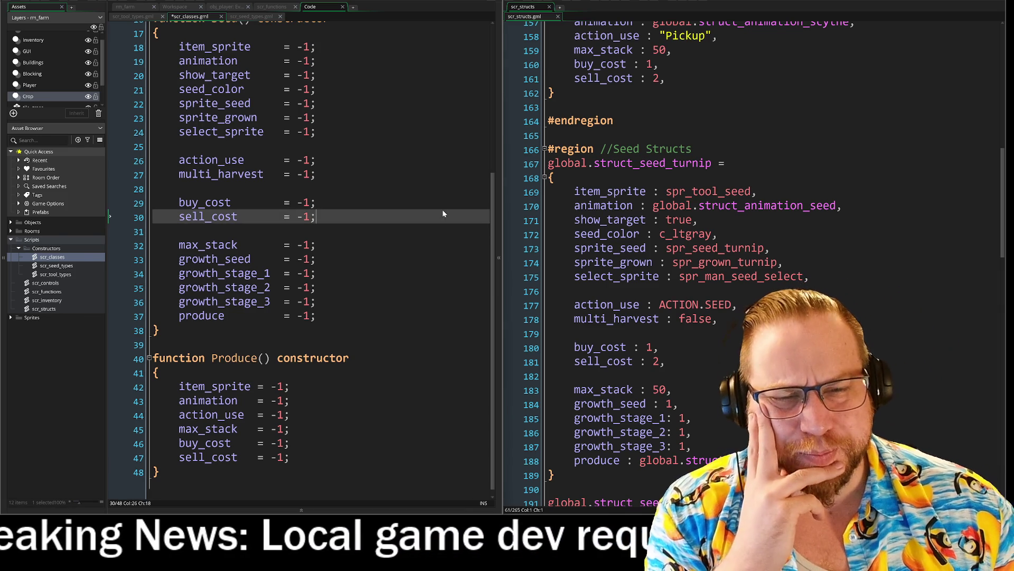
left_click(404, 232)
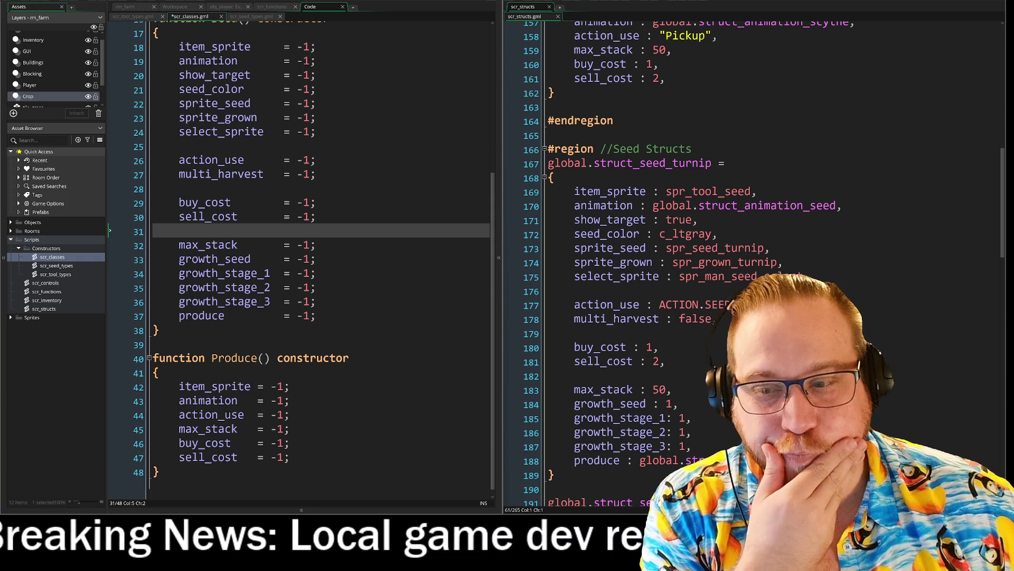
left_click(316, 131)
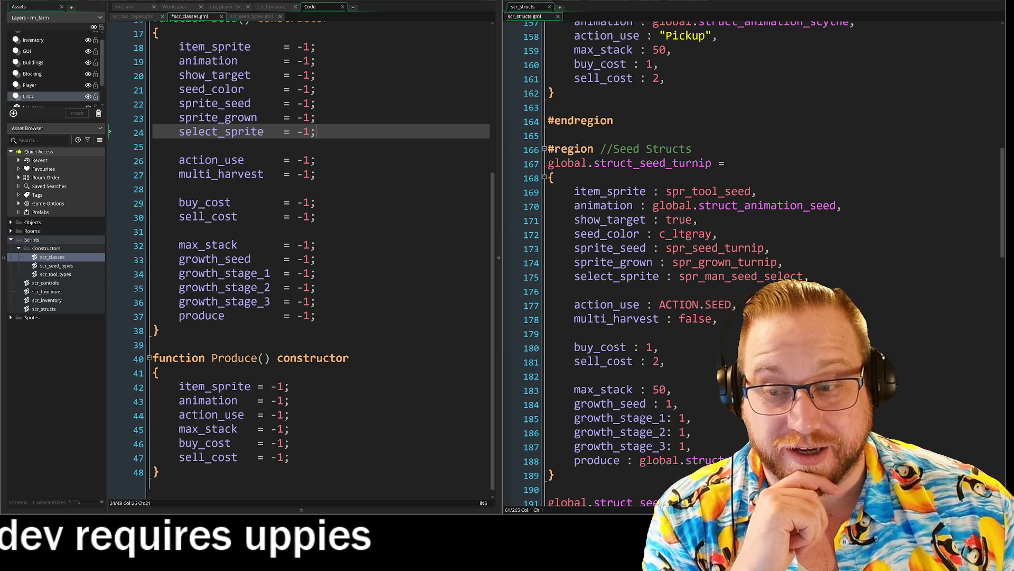
left_click(179, 145)
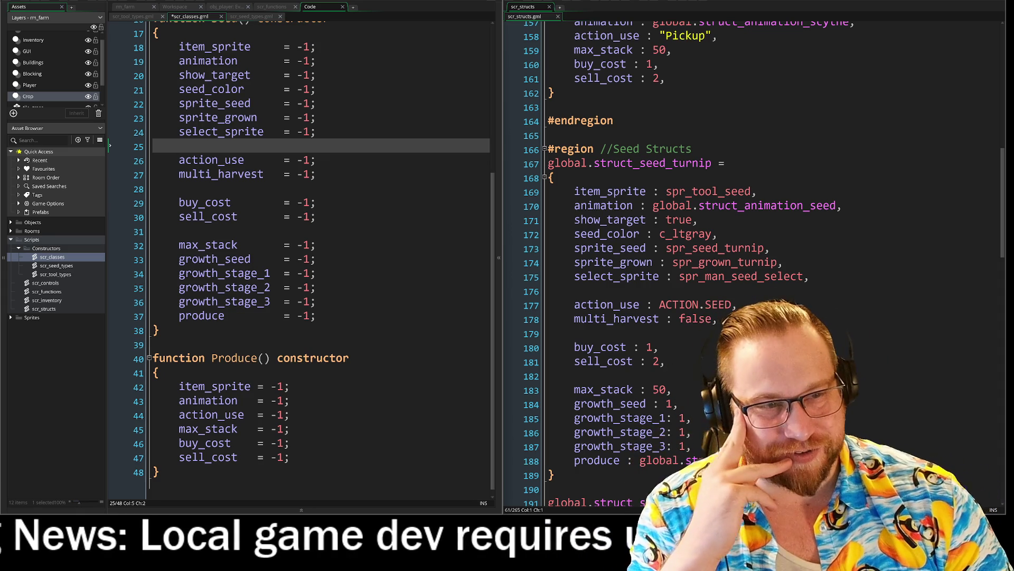
scroll(301, 259, "up", 1)
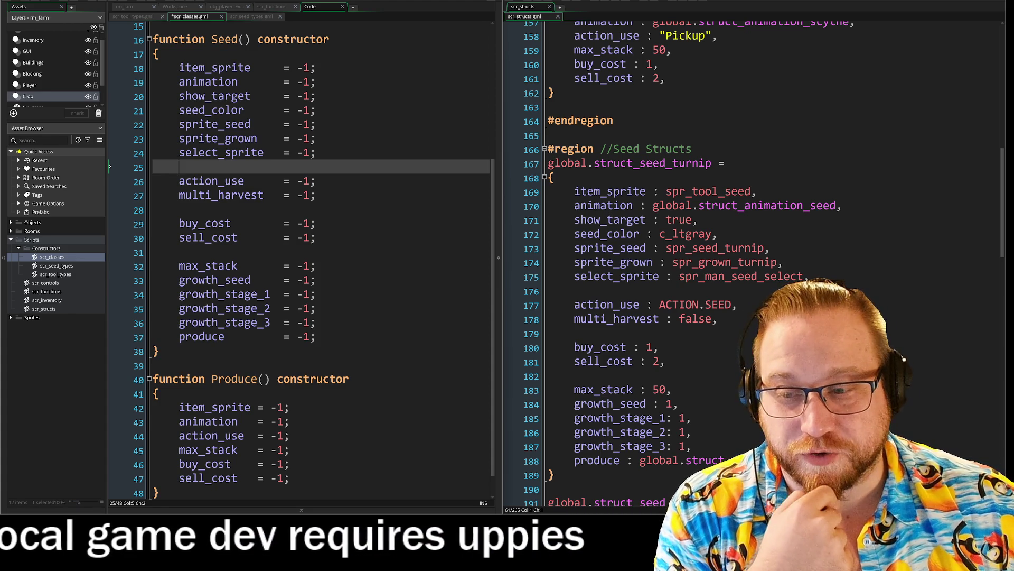
left_click(177, 7)
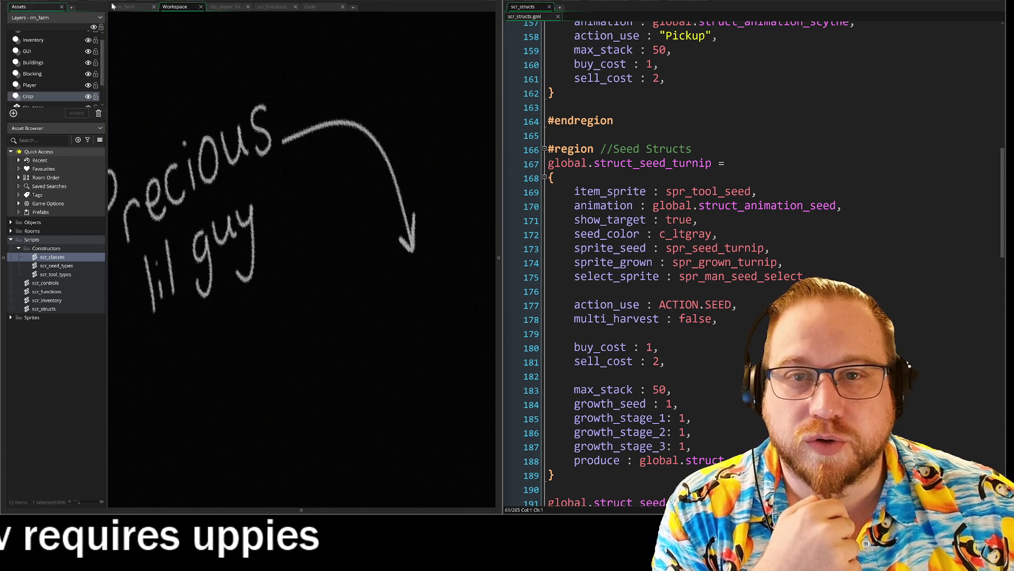
Run the game with F5, then open obj_player's Create event from Objects > Object - Player.
key("F5")
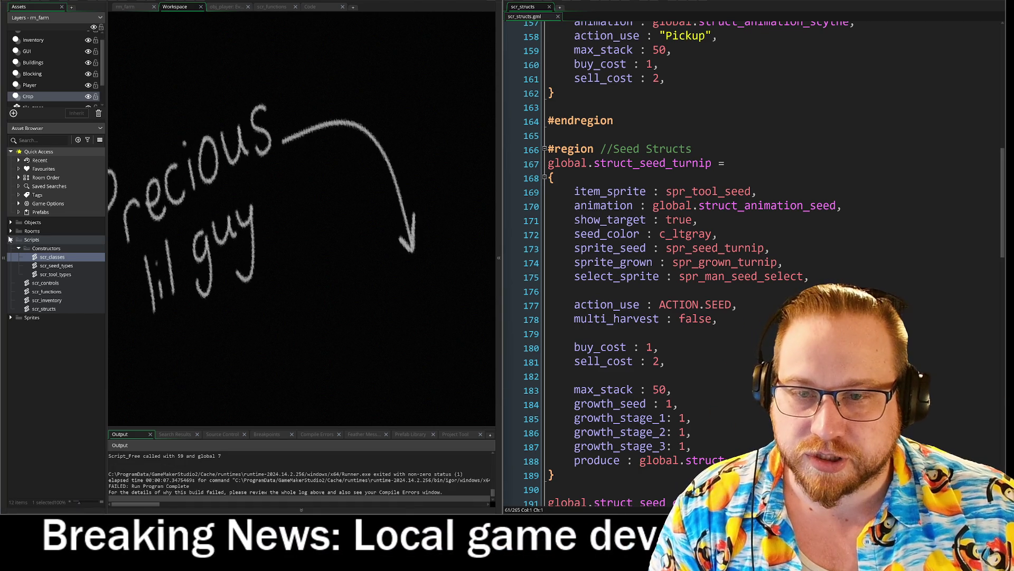
left_click(10, 231)
left_click(11, 231)
left_click(11, 222)
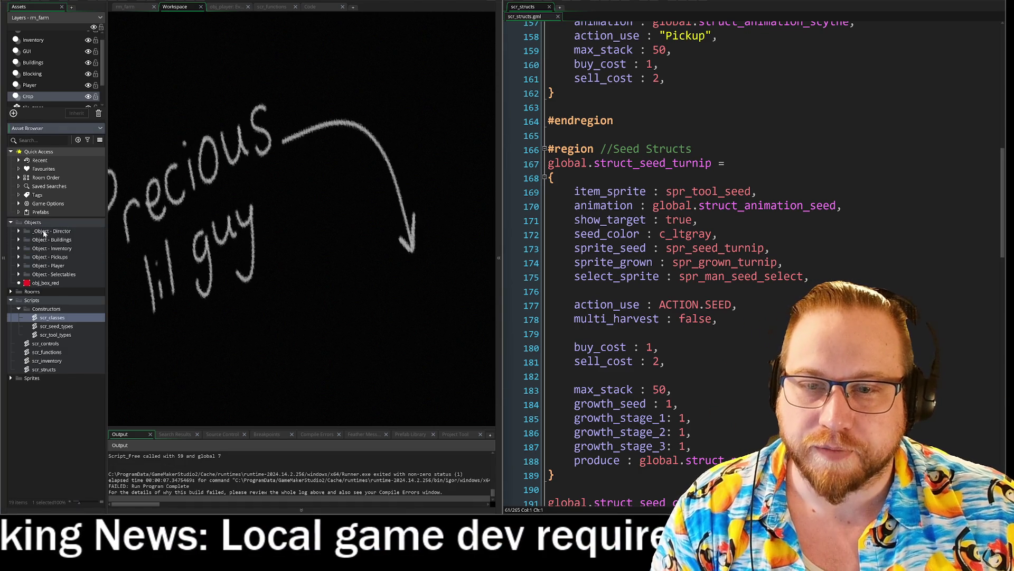
left_click(19, 265)
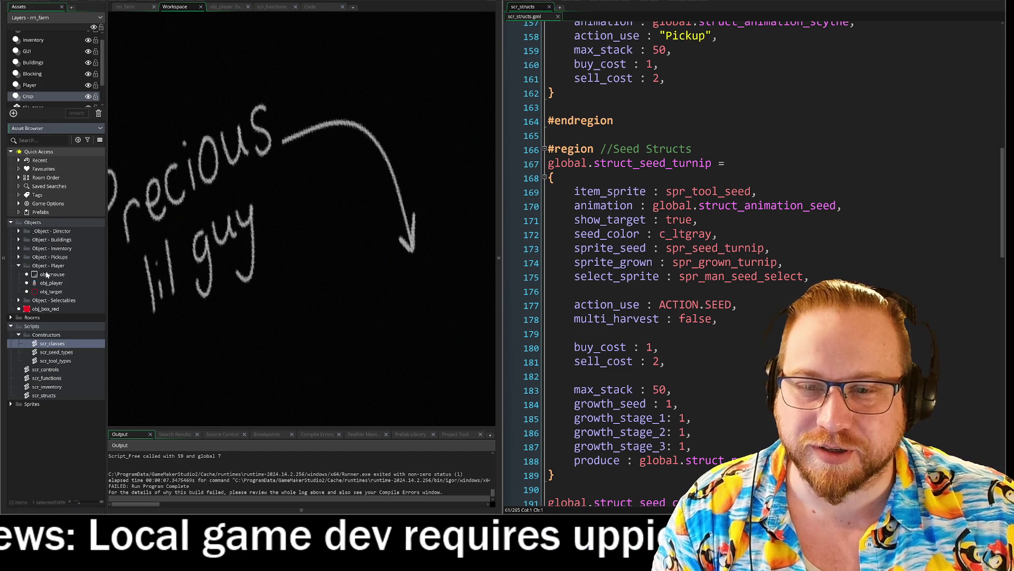
double_click(48, 284)
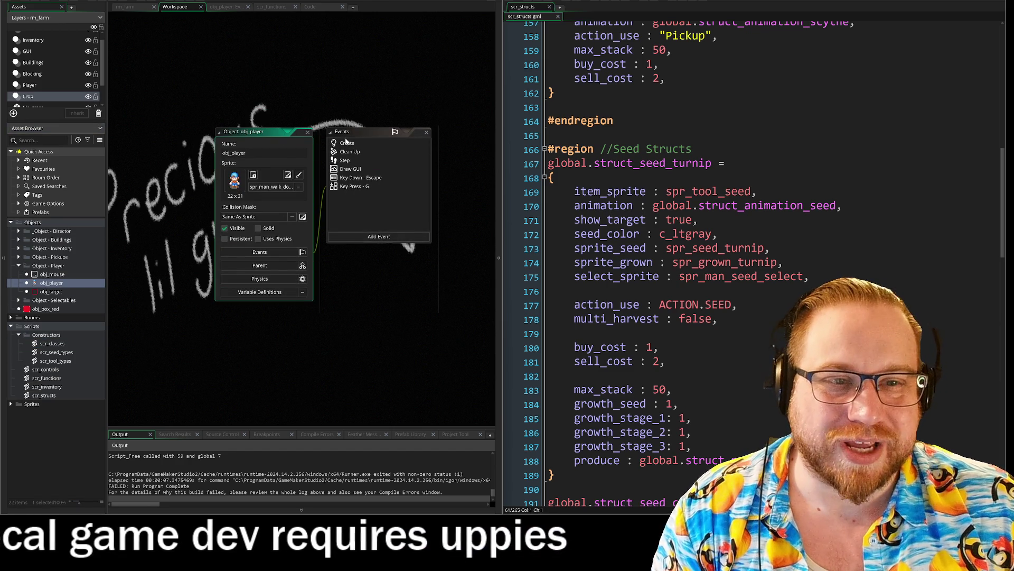
double_click(347, 143)
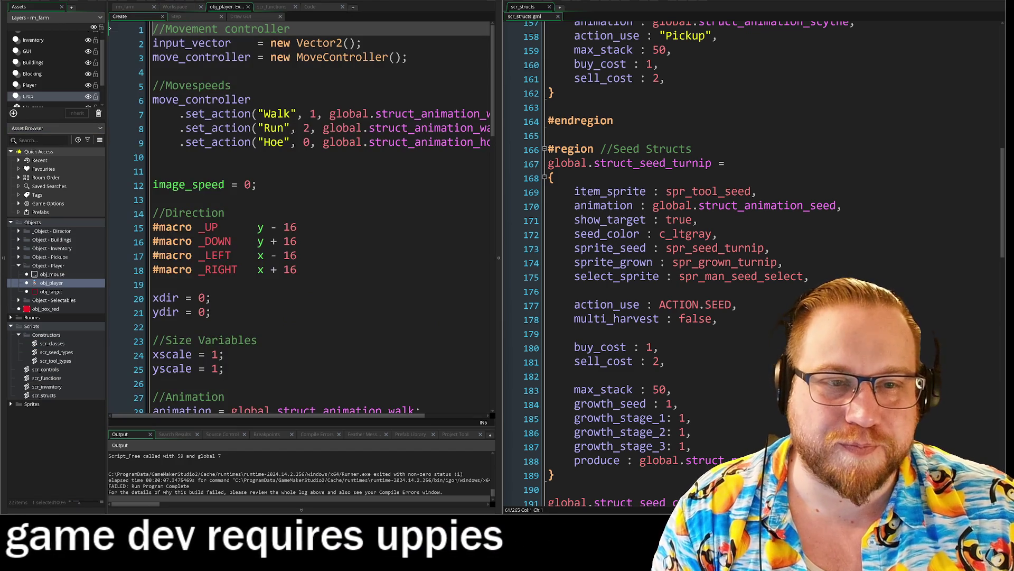
Comment out the input_vector and move_controller lines in the Create event with Ctrl+K.
left_click(153, 44)
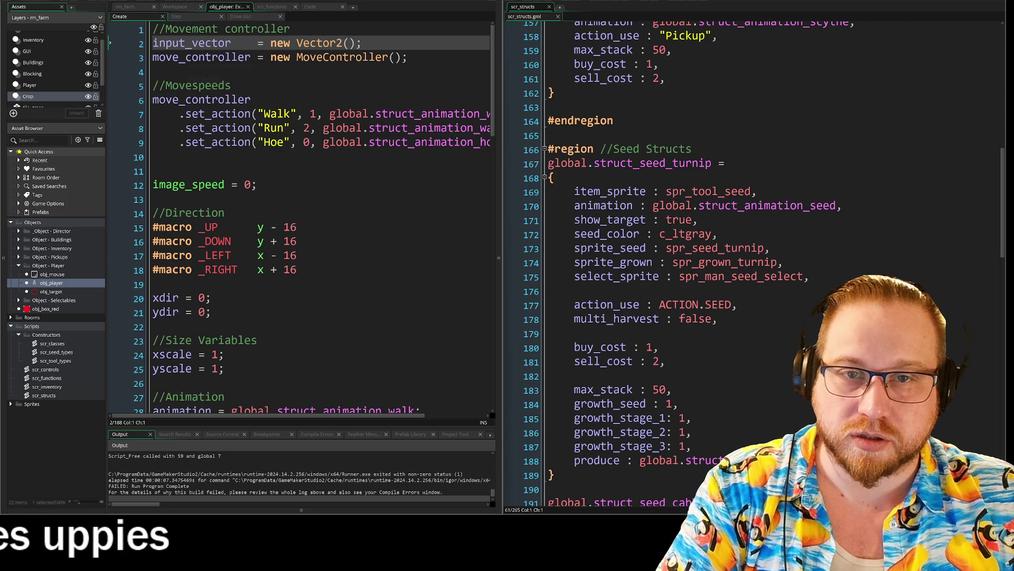
key("shift+End")
key("ctrl+k")
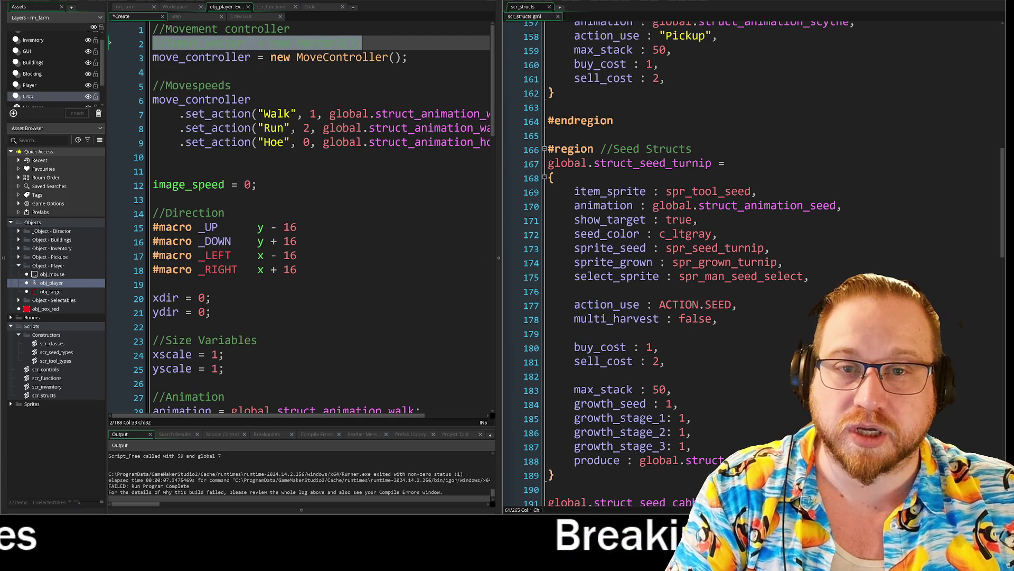
key("Down")
key("Home")
key("shift+End")
key("ctrl+k")
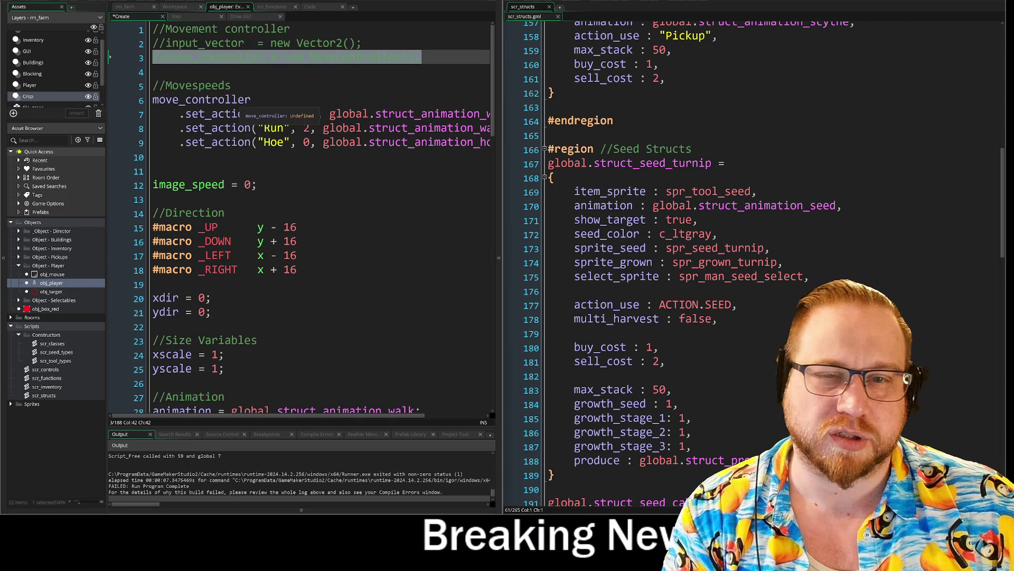
Review the set_action chain and restore the move_controller line by uncommenting it.
mouse_move(153, 100)
left_mouse_down()
mouse_move(218, 143)
mouse_move(247, 143)
left_mouse_up()
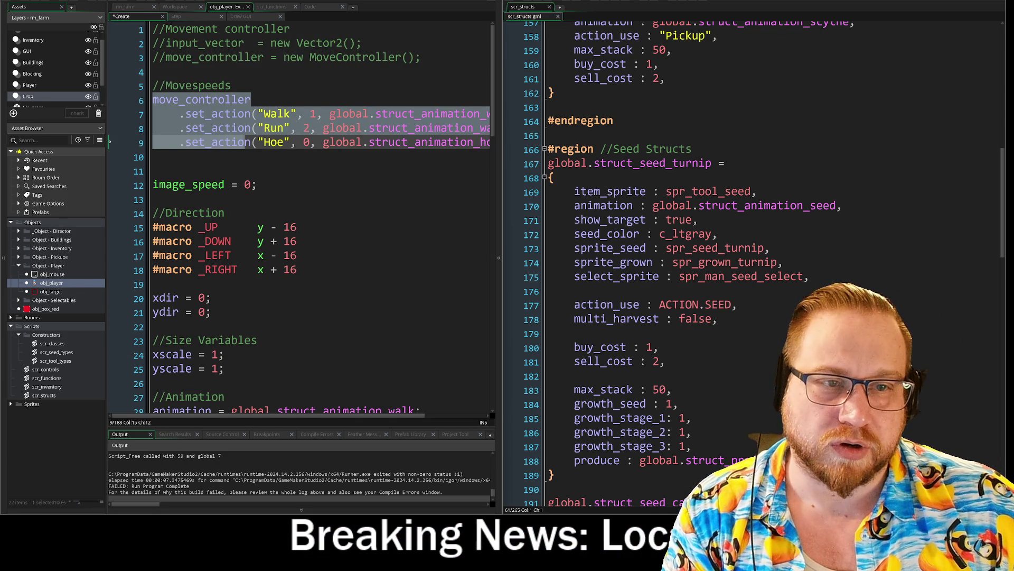
key("shift+End")
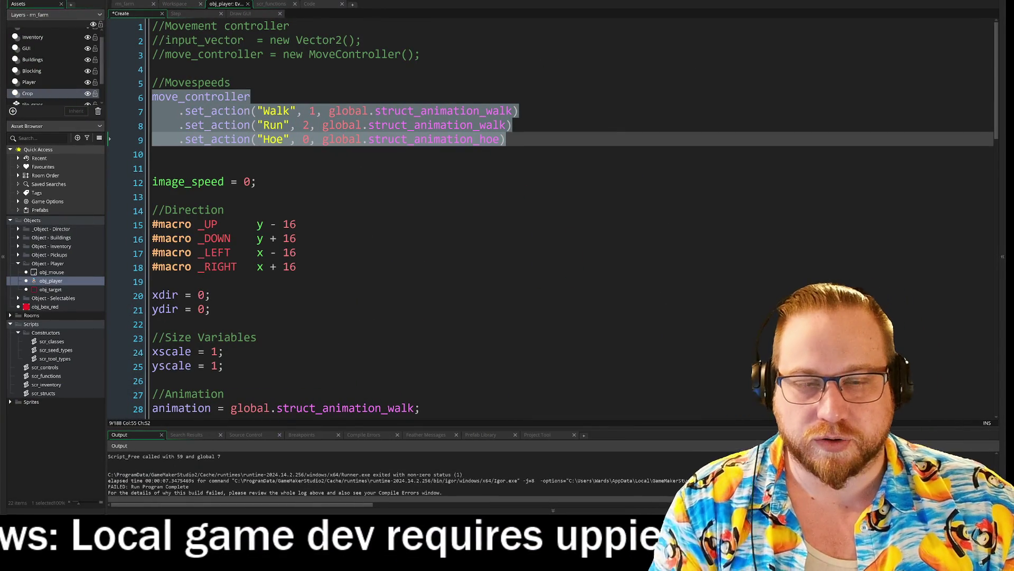
left_click(329, 150)
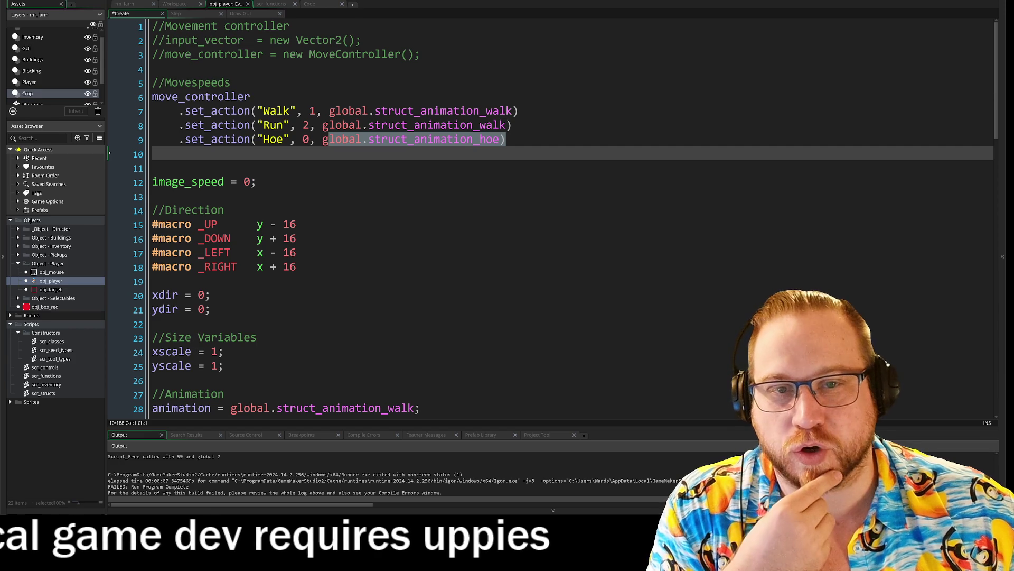
left_click(506, 139)
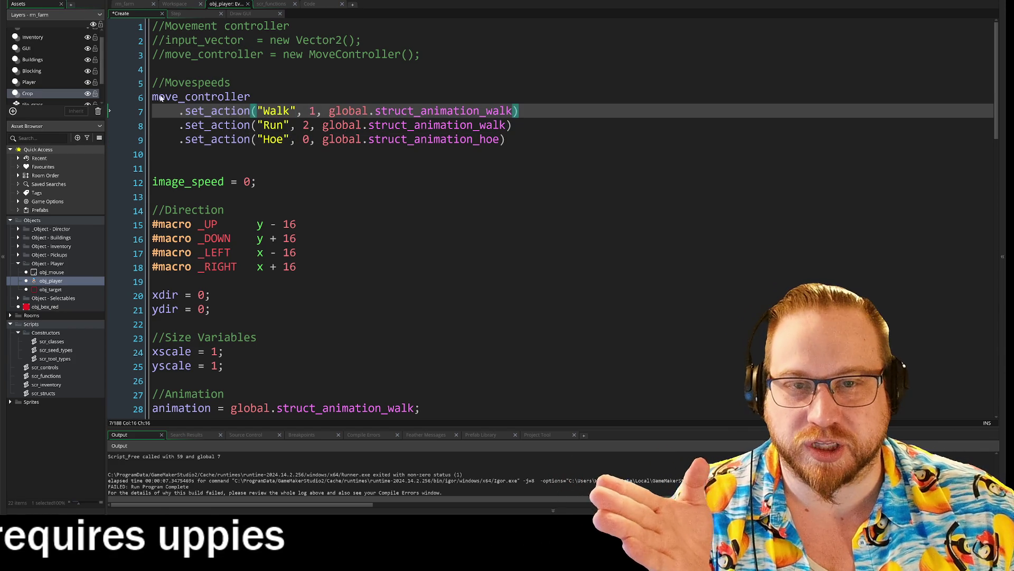
left_click_drag(224, 96, 112, 93)
left_click(111, 54)
key("Delete")
key("Delete")
Highlight the MoveController() call and the Walk, Run and Hoe actions, then open the Step event.
left_click(406, 54)
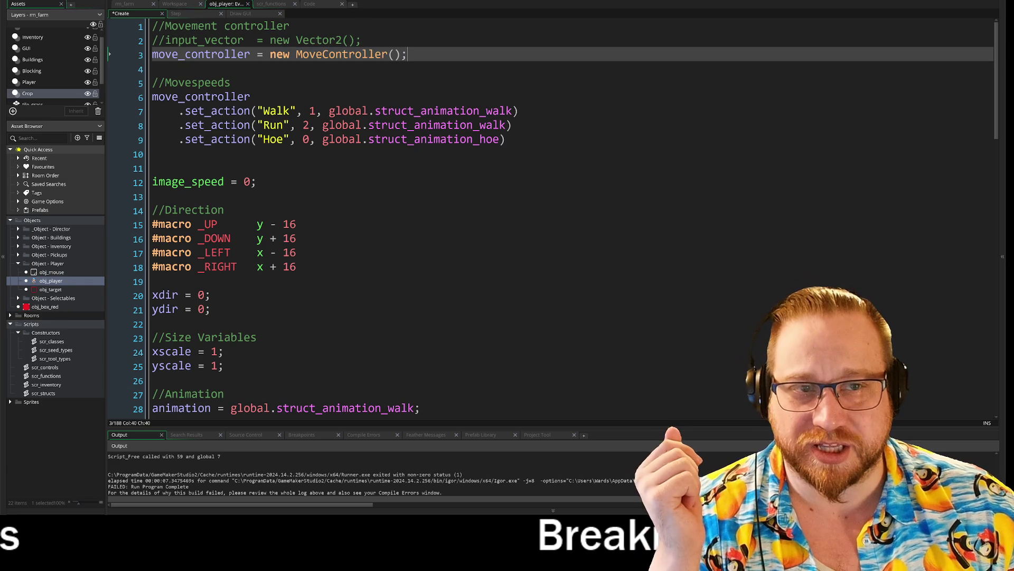
left_click_drag(406, 54, 295, 54)
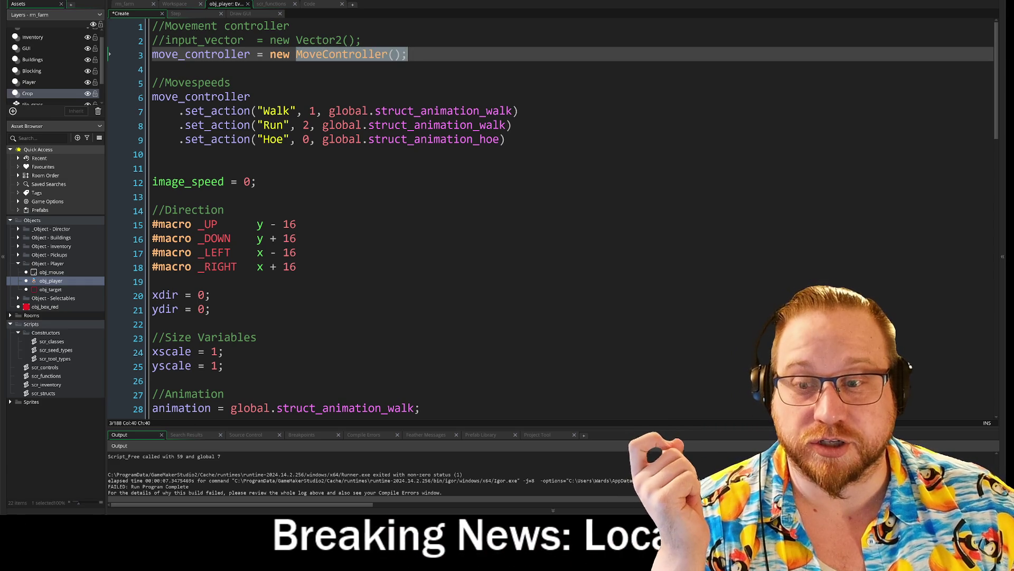
left_click(406, 54)
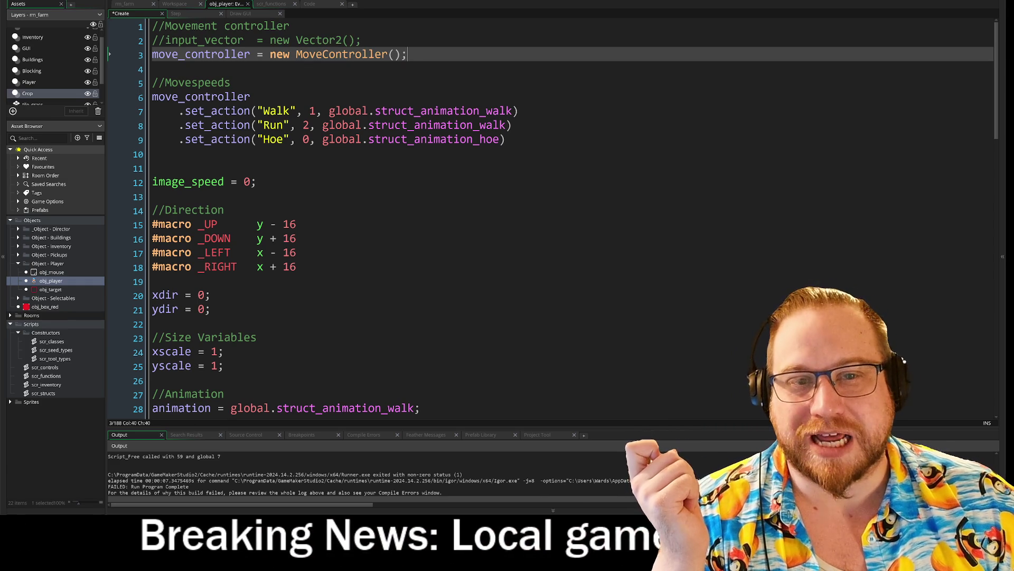
mouse_move(257, 111)
left_mouse_down()
mouse_move(299, 113)
mouse_move(300, 128)
left_mouse_up()
left_click(268, 139)
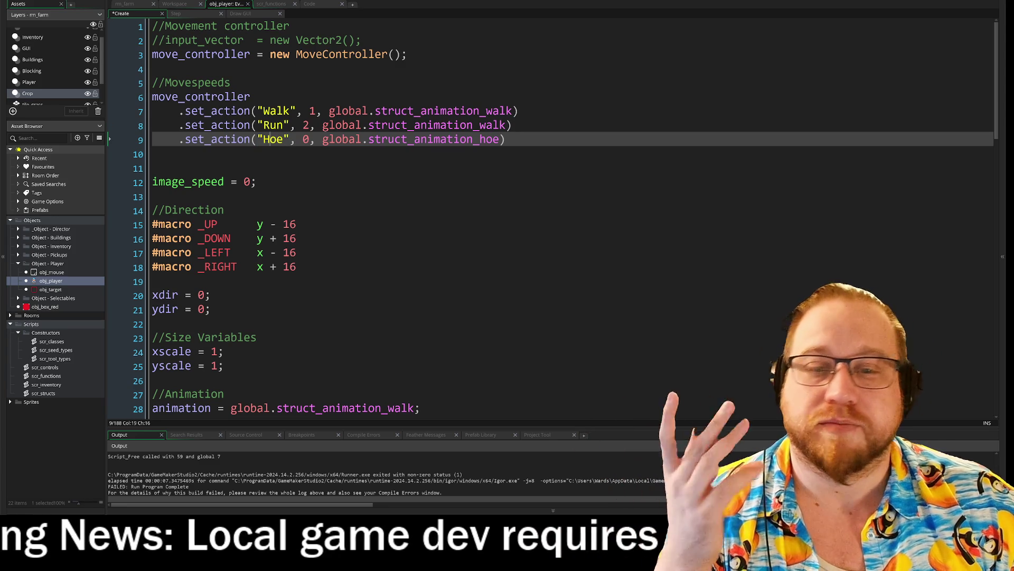
left_click(179, 14)
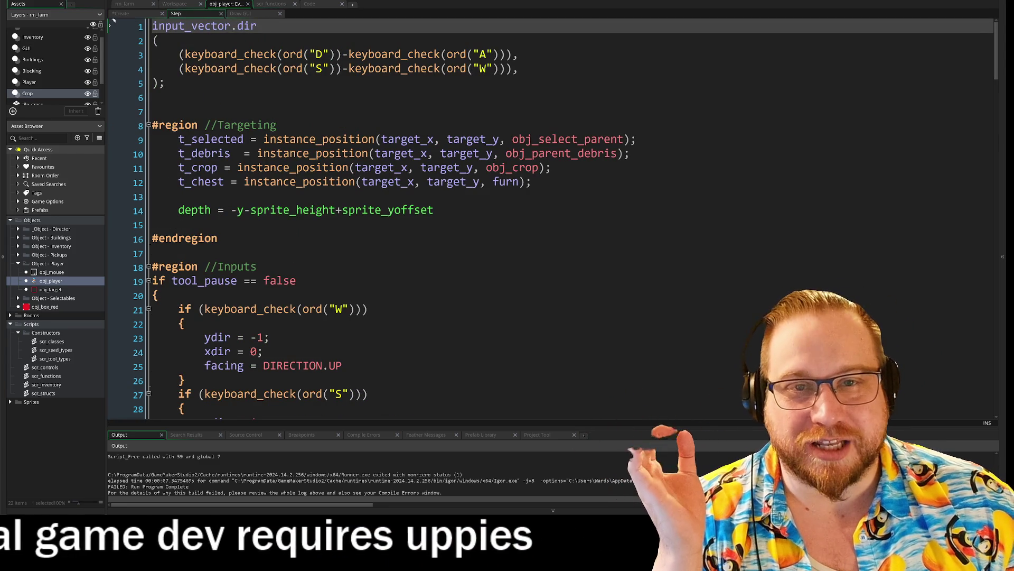
Comment out the input_vector.dir block on lines 1–5 of the Step event with Ctrl+K.
left_click(110, 67)
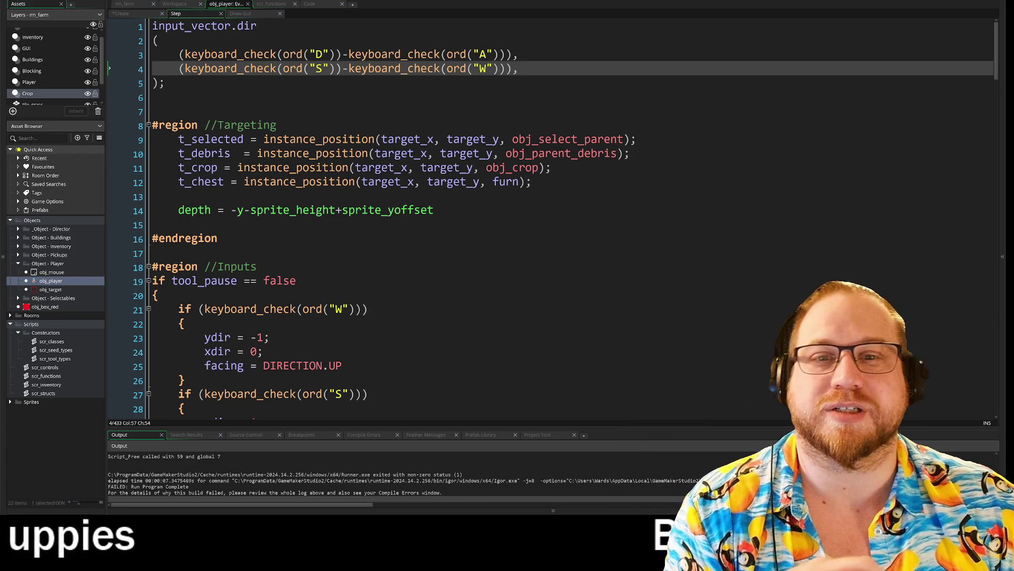
left_click_drag(109, 83, 112, 26)
key("ctrl+k")
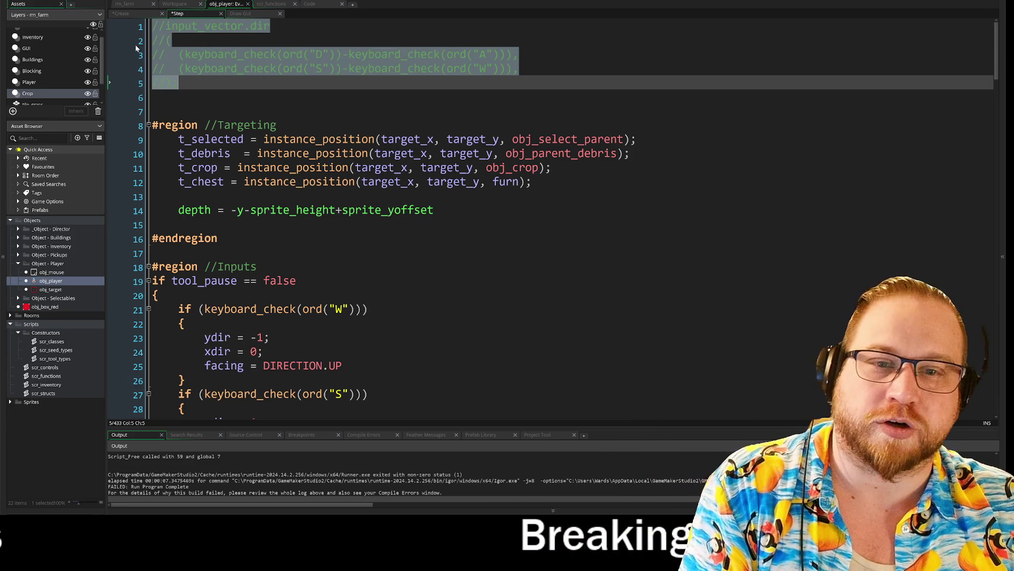
Expand the folded MOVEMENT.WALK case block at line 281.
scroll(112, 25, "down", 10)
scroll(564, 220, "down", 12)
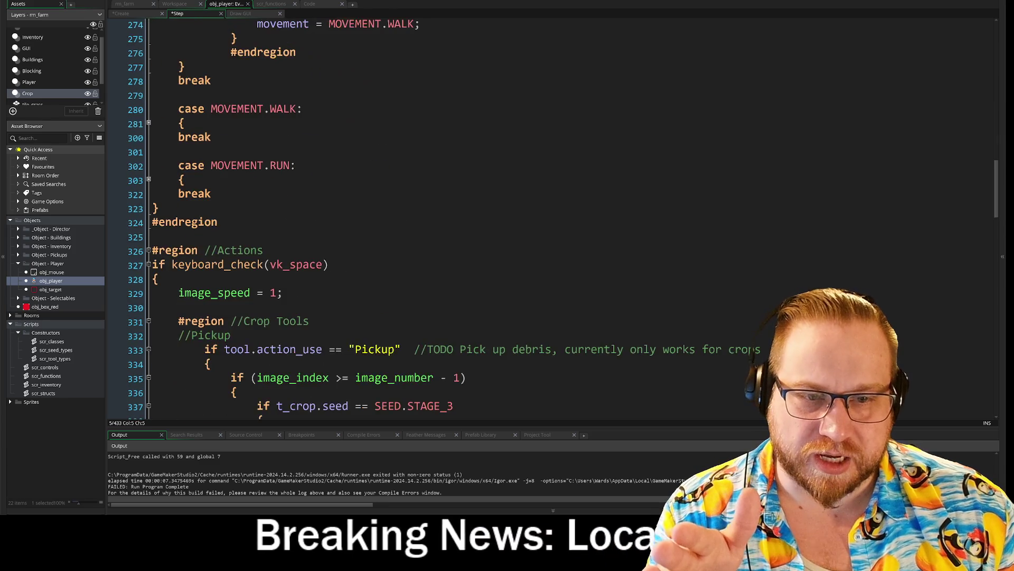
scroll(563, 219, "down", 3)
scroll(563, 219, "up", 6)
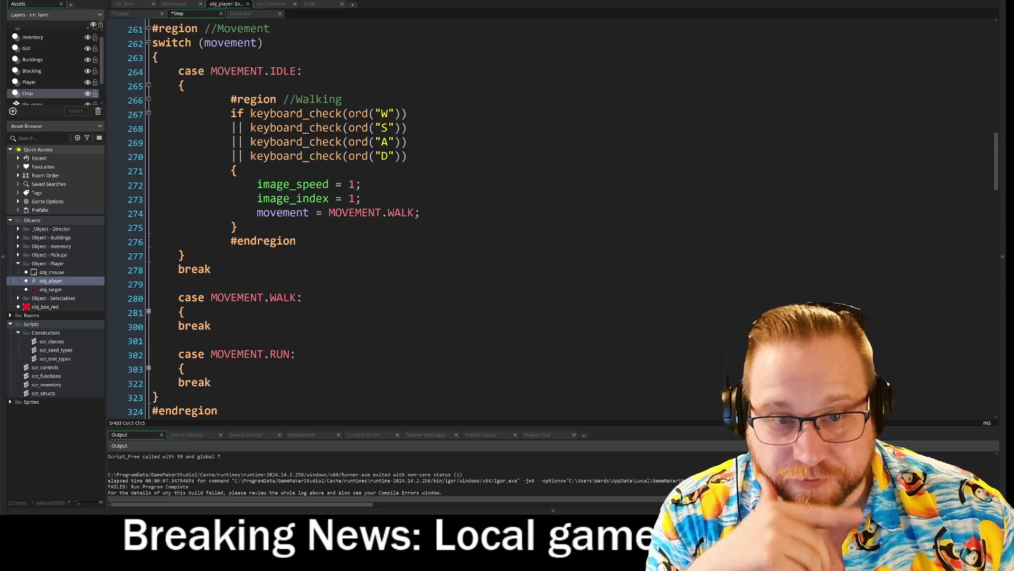
left_click(149, 259)
scroll(148, 259, "down", 3)
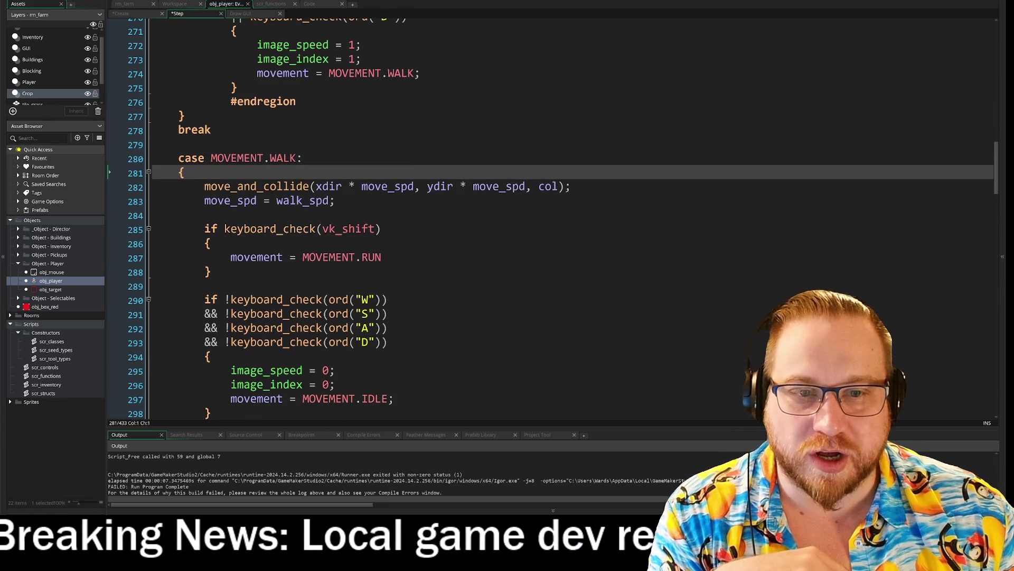
Inspect the WALK case's move_and_collide call and its move_spd assignment.
left_click(571, 187)
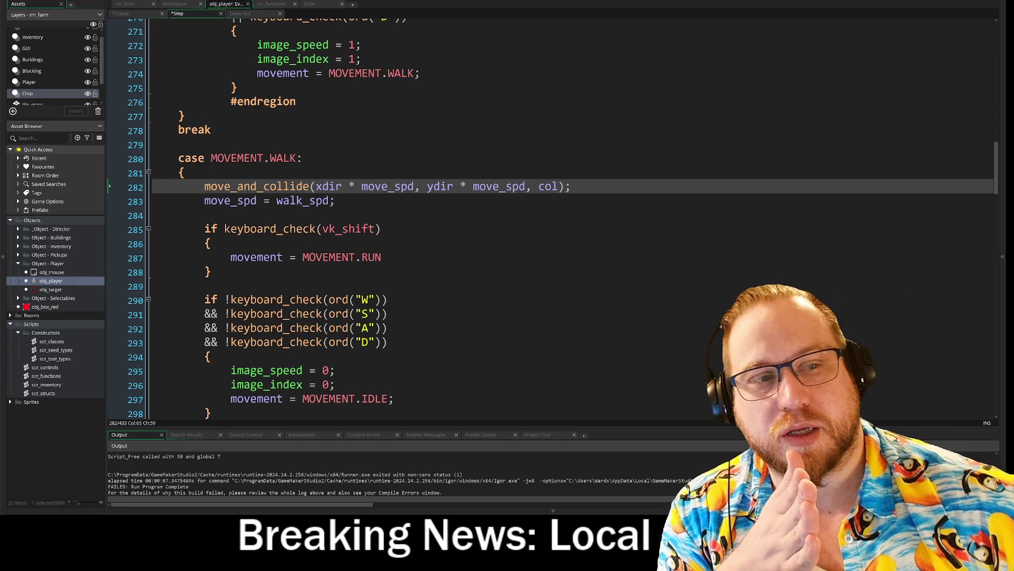
left_click(184, 172)
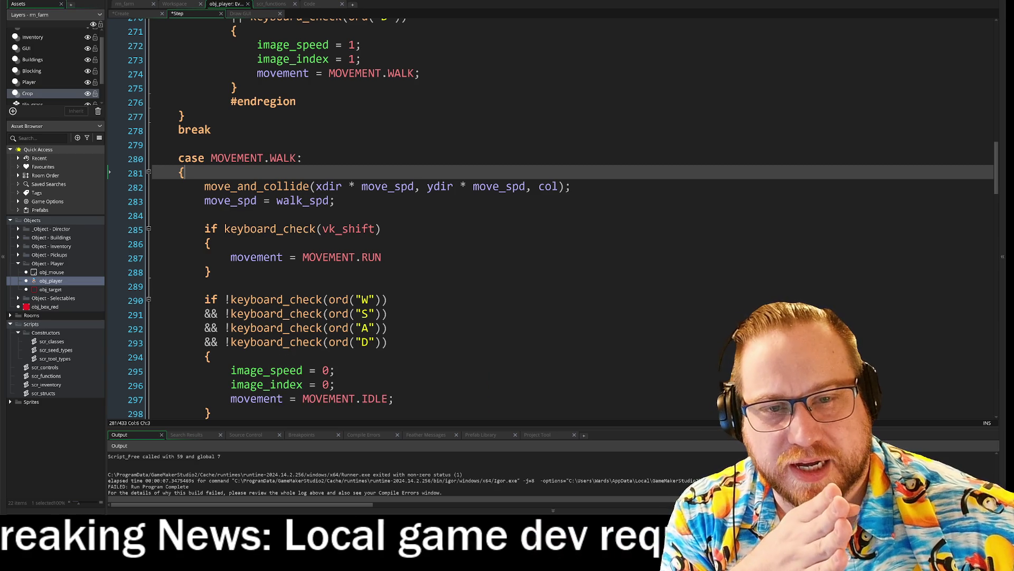
left_click(254, 186)
left_click(336, 201)
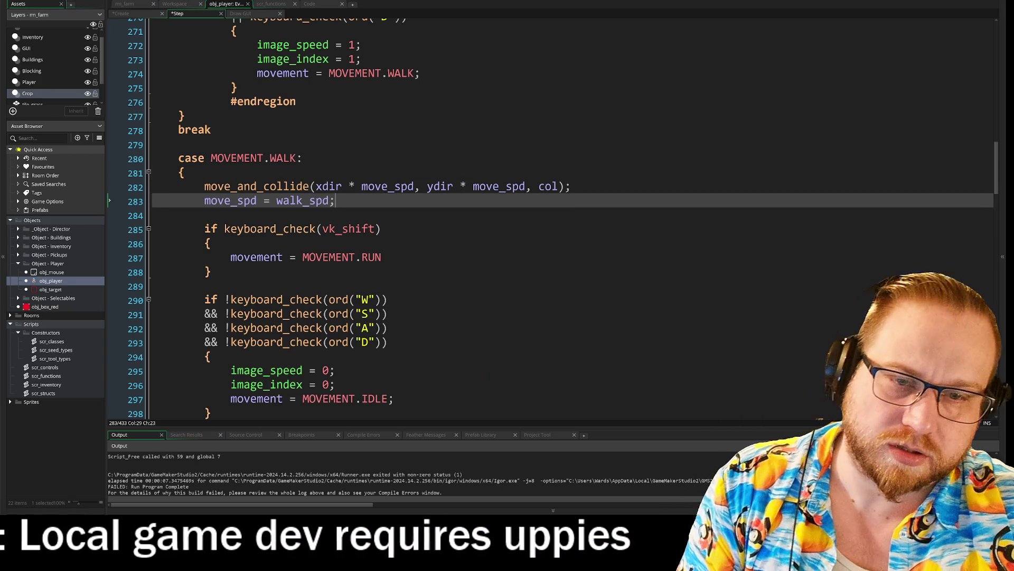
left_click(571, 187)
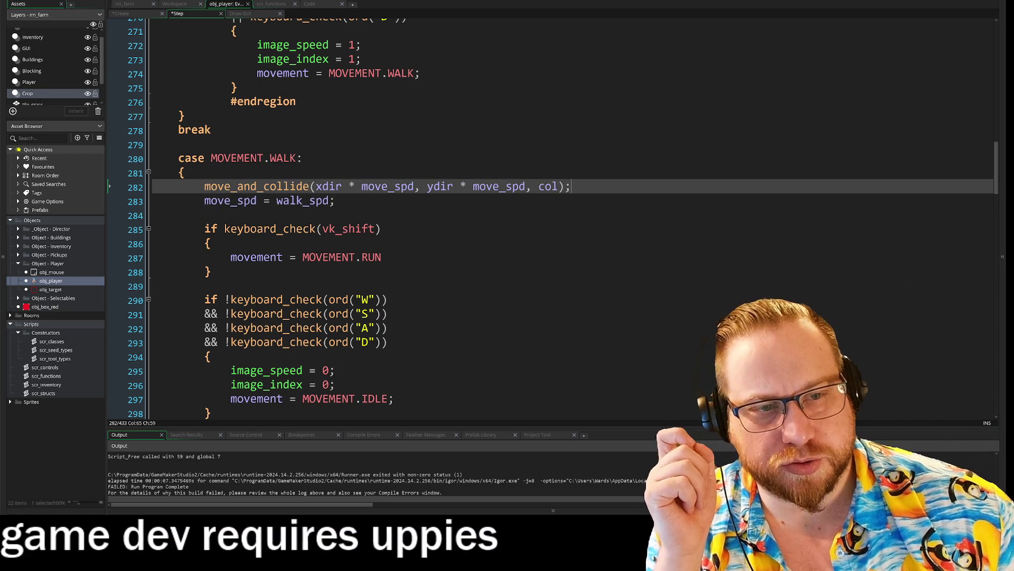
left_click(453, 187)
left_click_drag(205, 187, 571, 186)
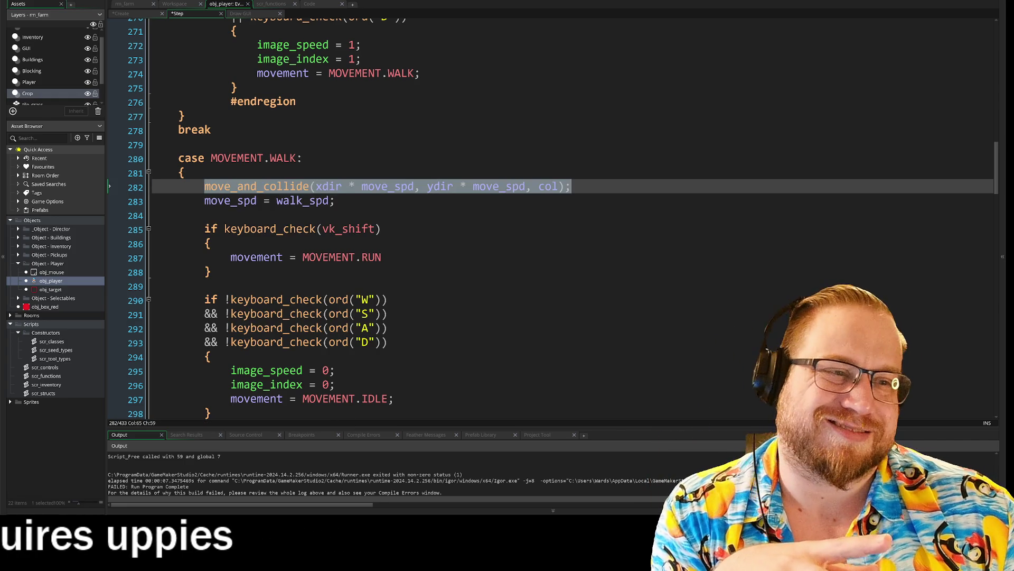
left_click(571, 187)
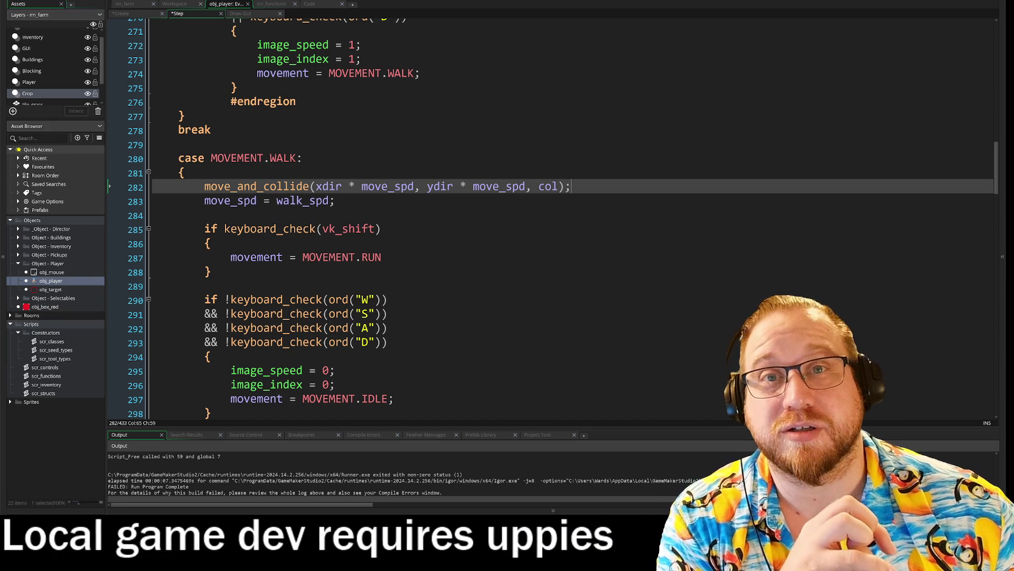
Return to line 13 in the Targeting region, then bring up the rm_farm room's farm map.
scroll(552, 219, "up", 7)
scroll(552, 219, "up", 8)
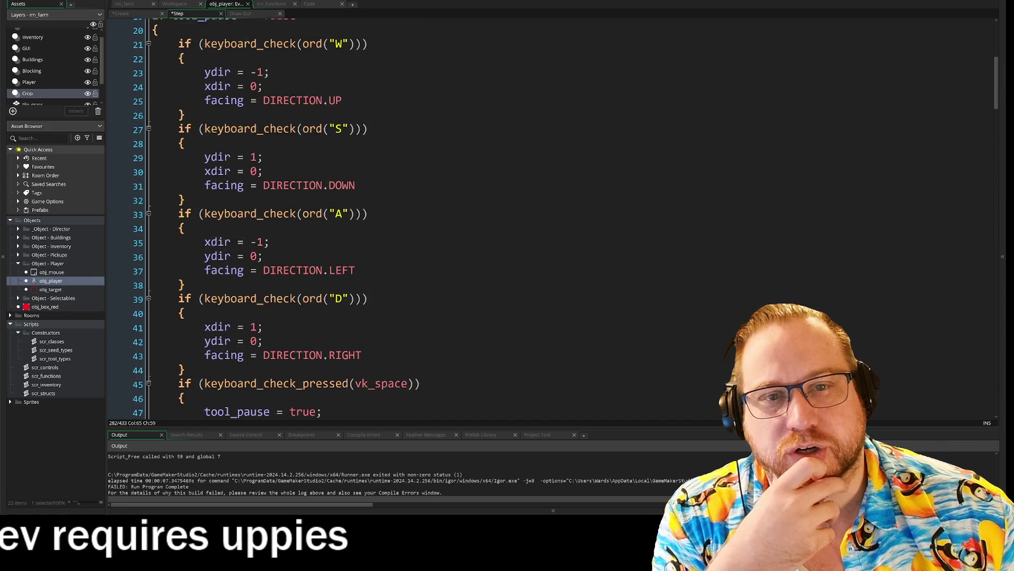
scroll(552, 219, "up", 6)
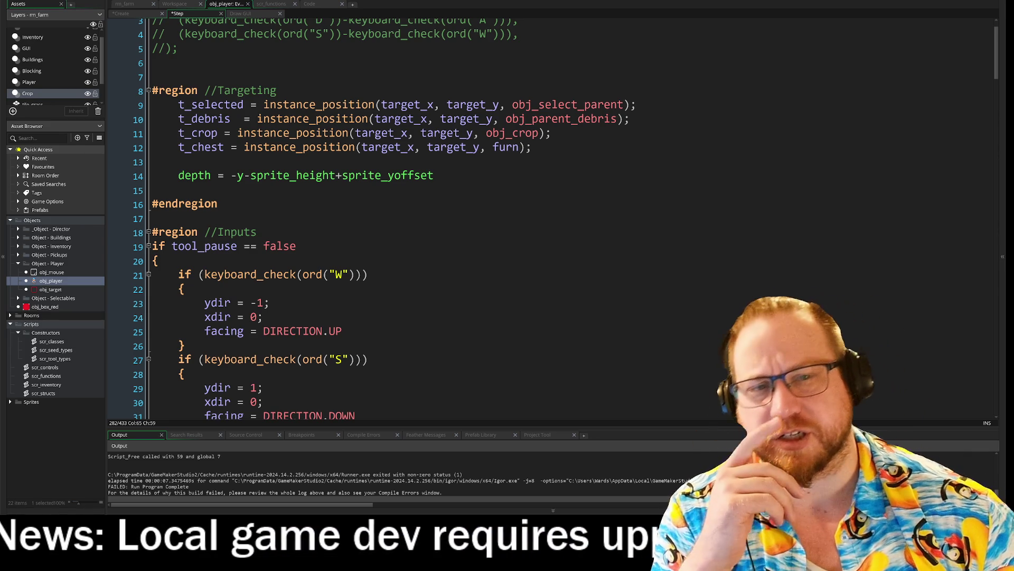
scroll(381, 219, "up", 1)
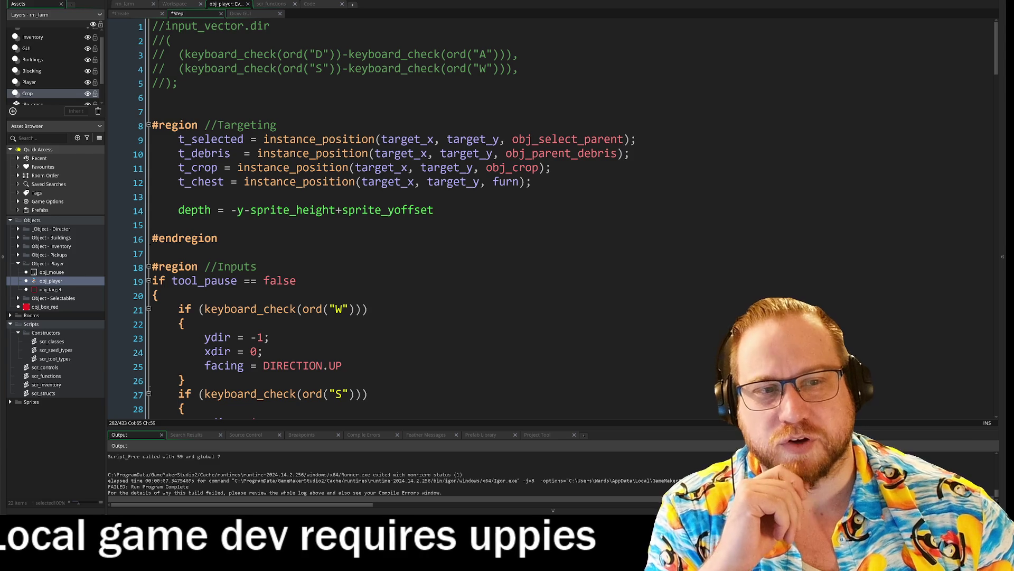
left_click(109, 195)
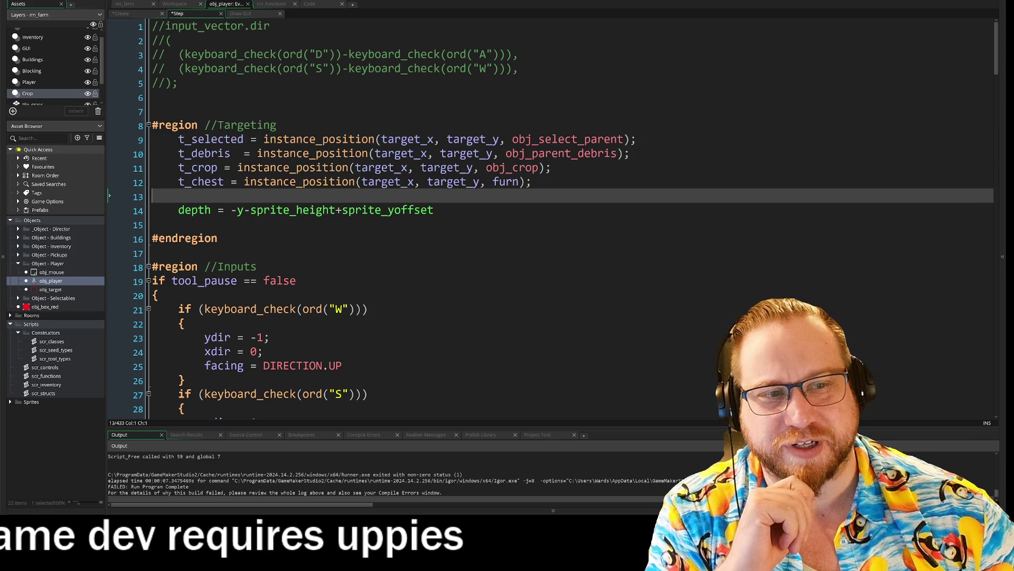
left_click(127, 4)
Zoom the room and toggle the tile_grass and tile_crop layers off and back on.
scroll(483, 205, "down", 1)
scroll(483, 204, "down", 5)
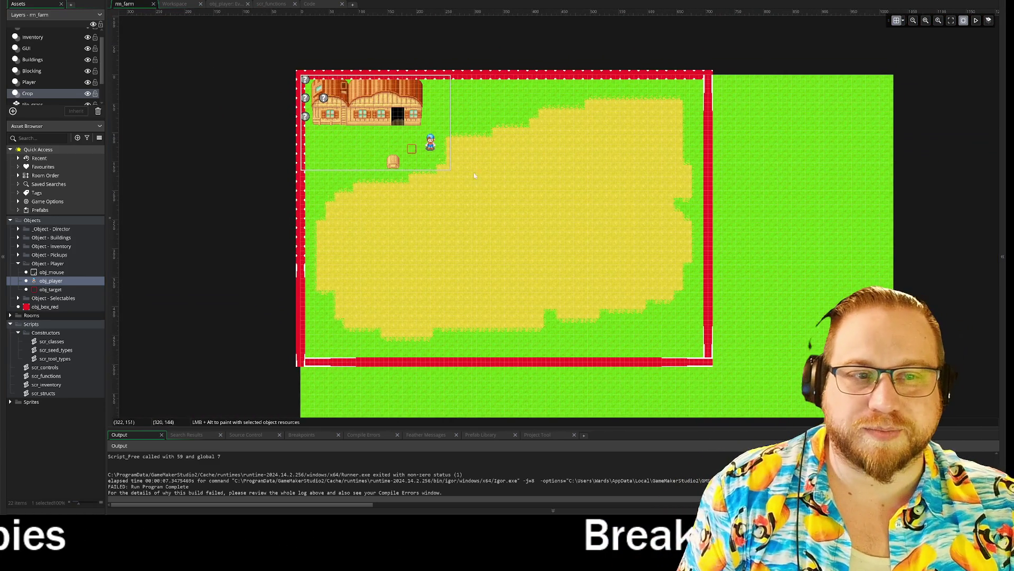
scroll(429, 137, "up", 5)
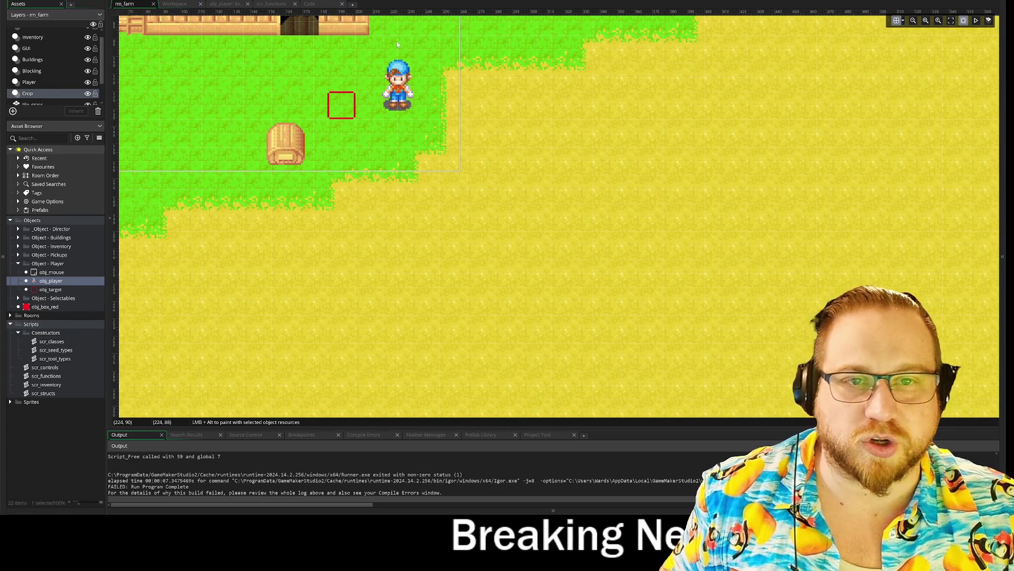
scroll(53, 69, "down", 1)
left_click(89, 79)
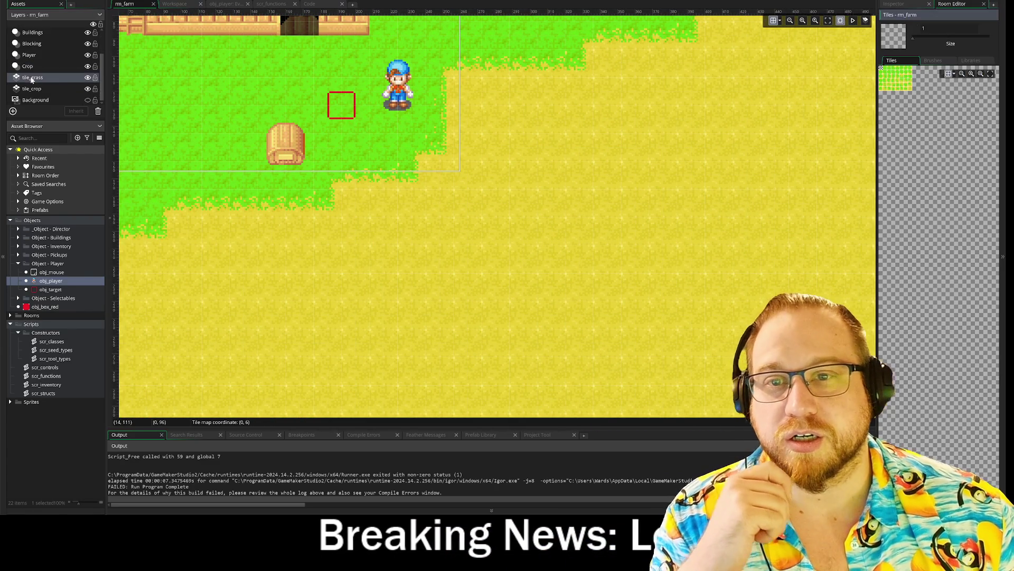
left_click(88, 77)
left_click(88, 77)
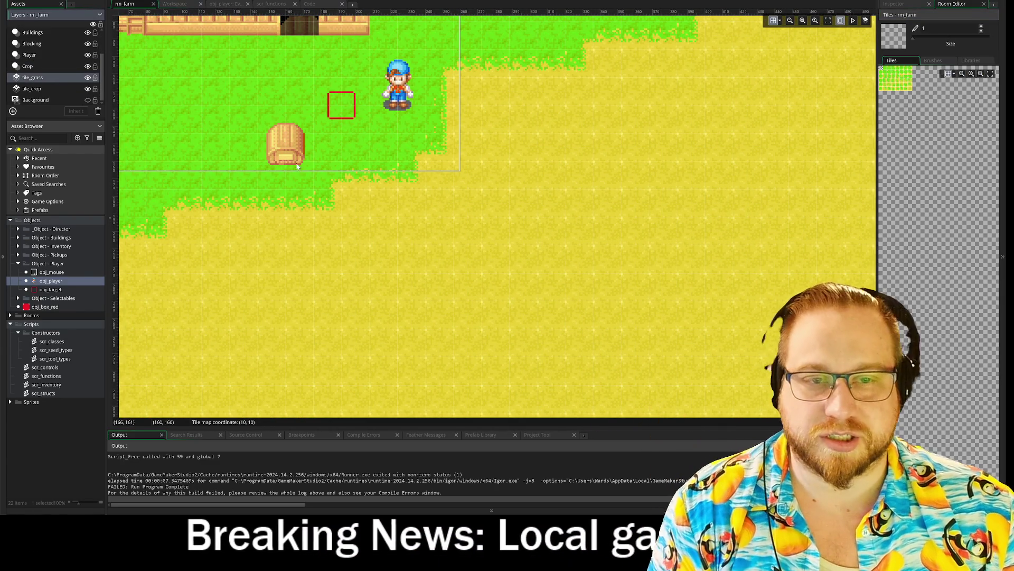
scroll(296, 168, "down", 1)
scroll(296, 168, "down", 2)
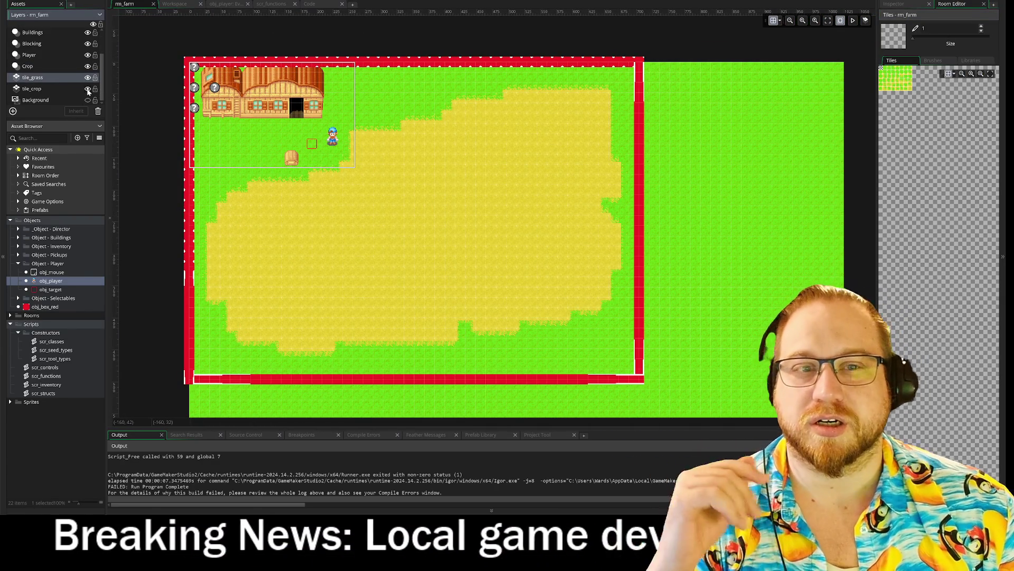
left_click(88, 89)
left_click(88, 89)
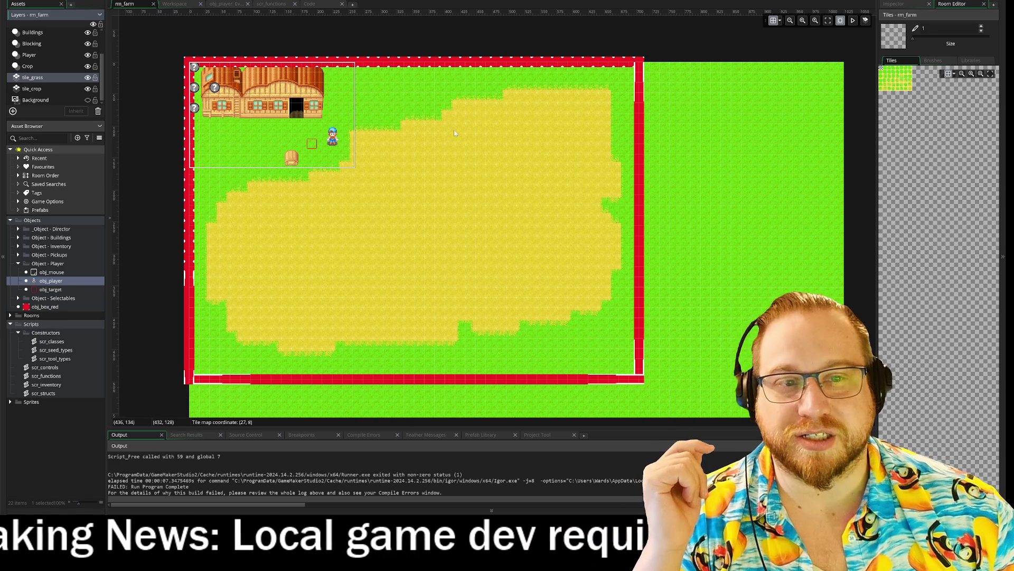
Launch the farm game with F5, then bring up the obj_player Create event code.
key("F5")
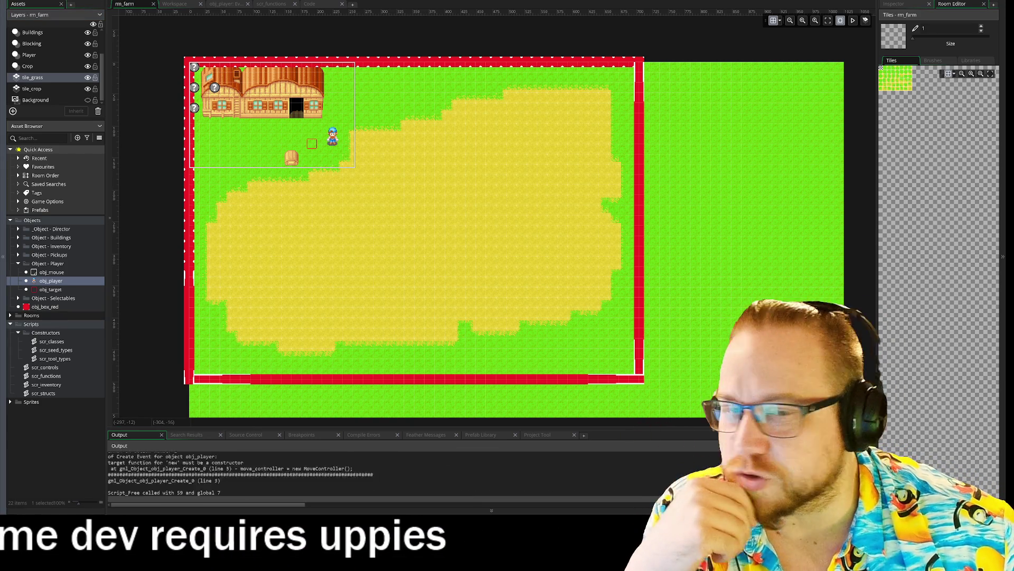
left_click(209, 4)
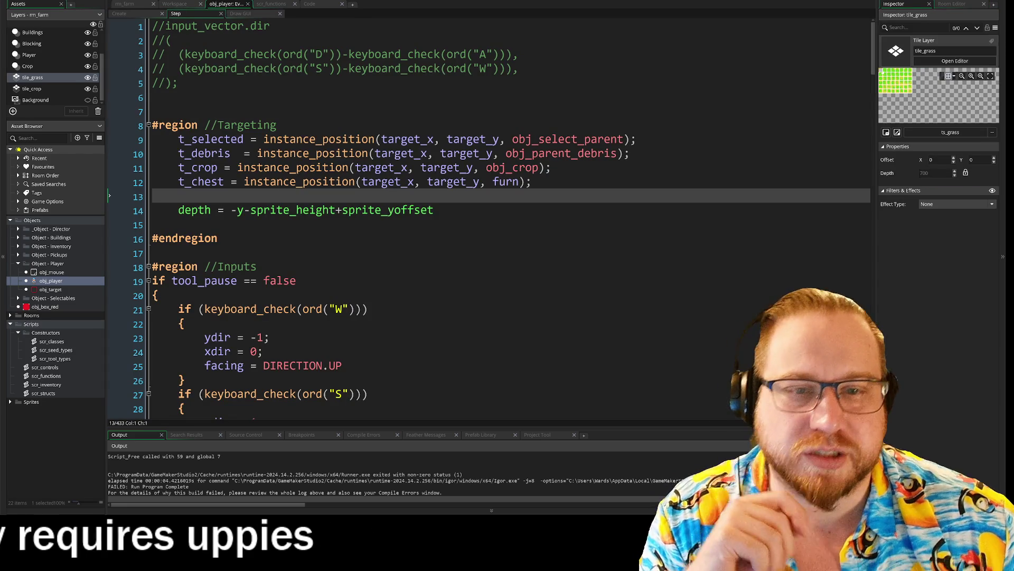
scroll(490, 219, "down", 2)
scroll(490, 219, "up", 2)
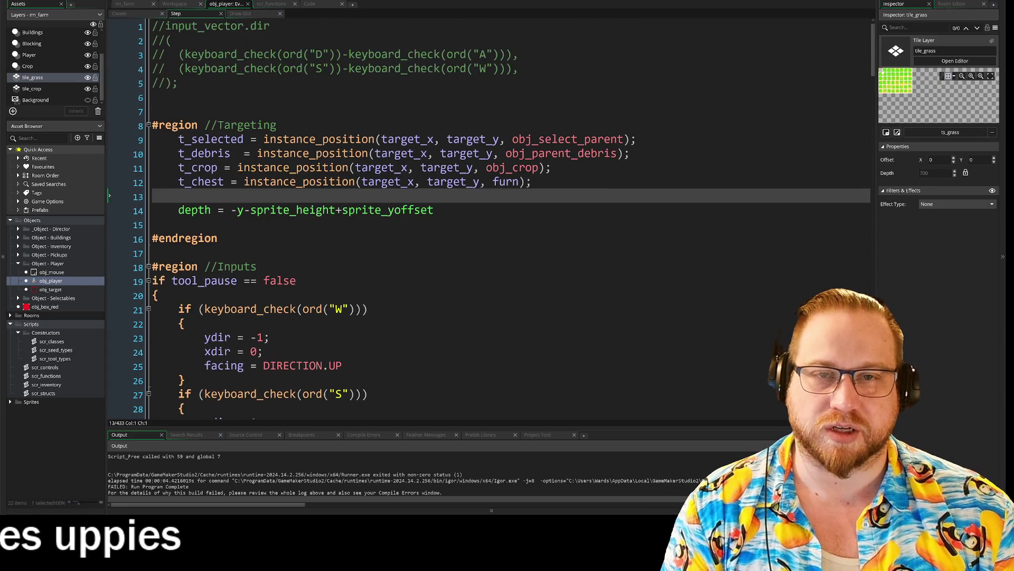
left_click(139, 14)
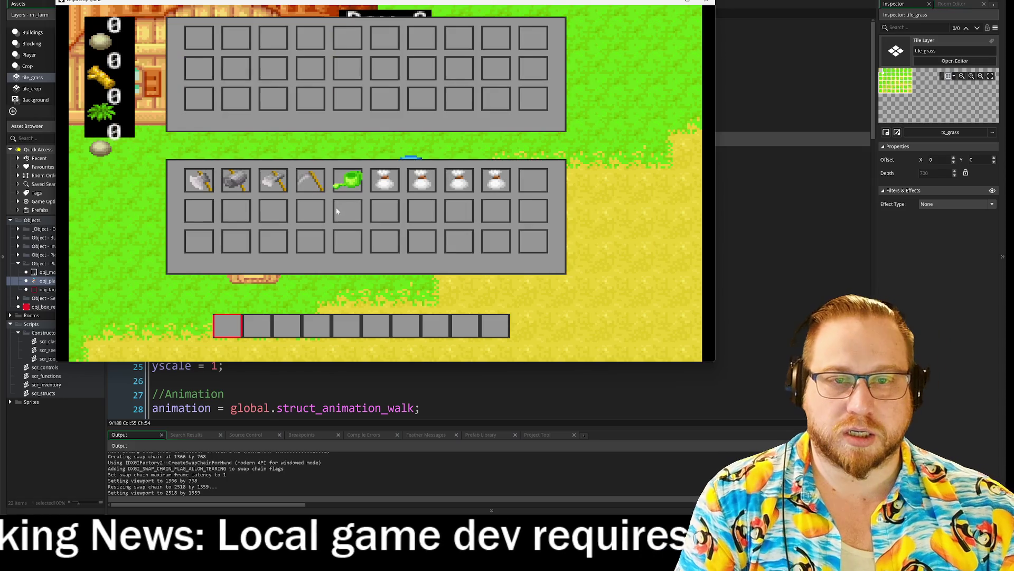
Put the axe in the first hotbar slot, close the inventory, and walk around with WASD.
left_click(277, 190)
key("i")
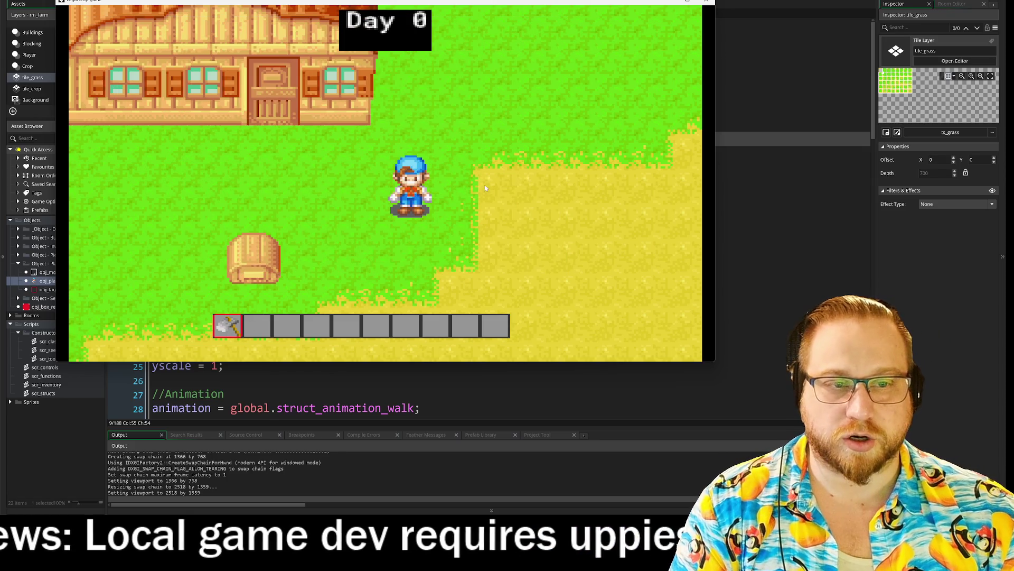
key("d")
key("s")
key("w")
key("d")
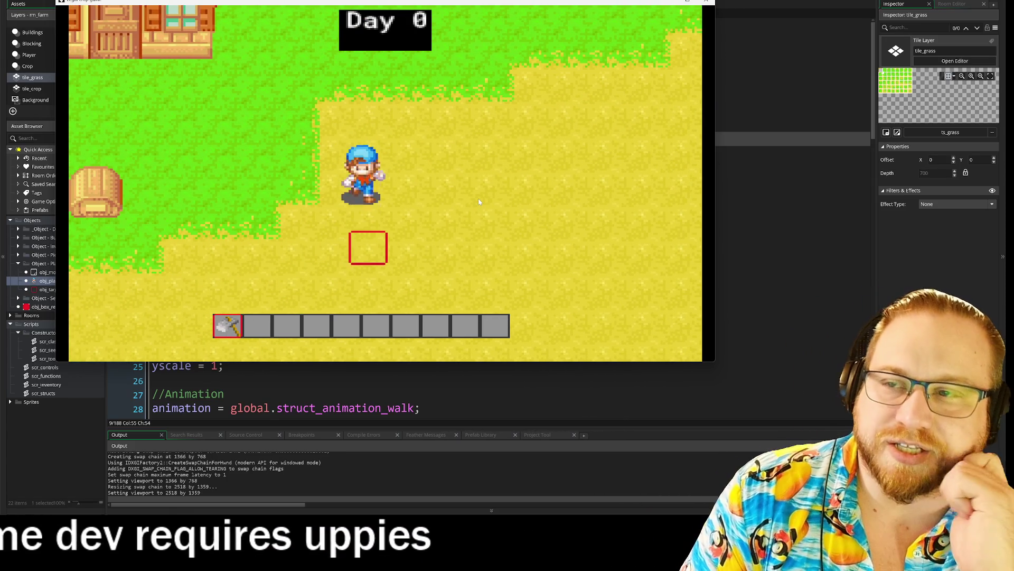
key("s")
key("d")
key("w")
key("a")
key("s")
key("d")
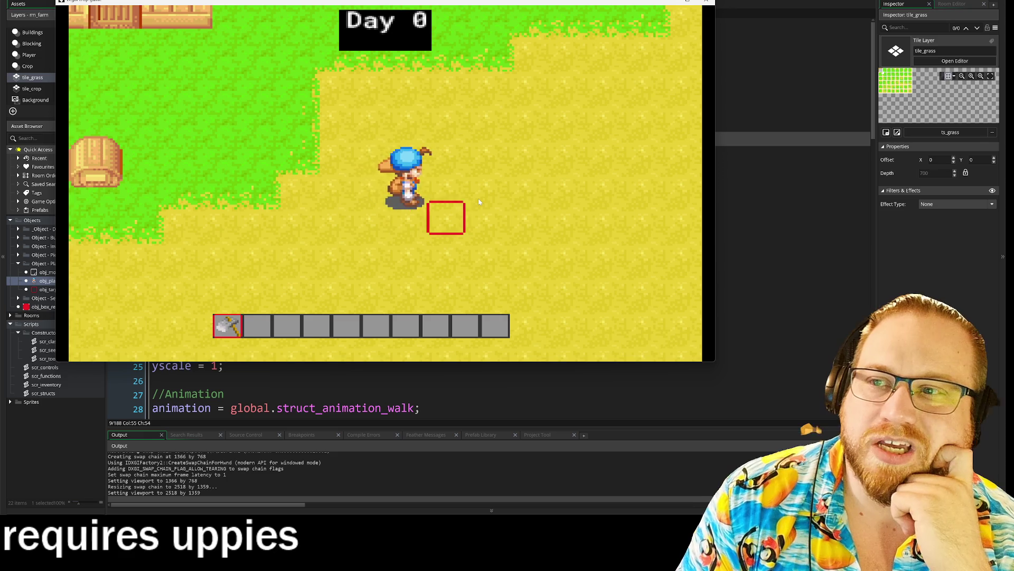
key("a")
key("s")
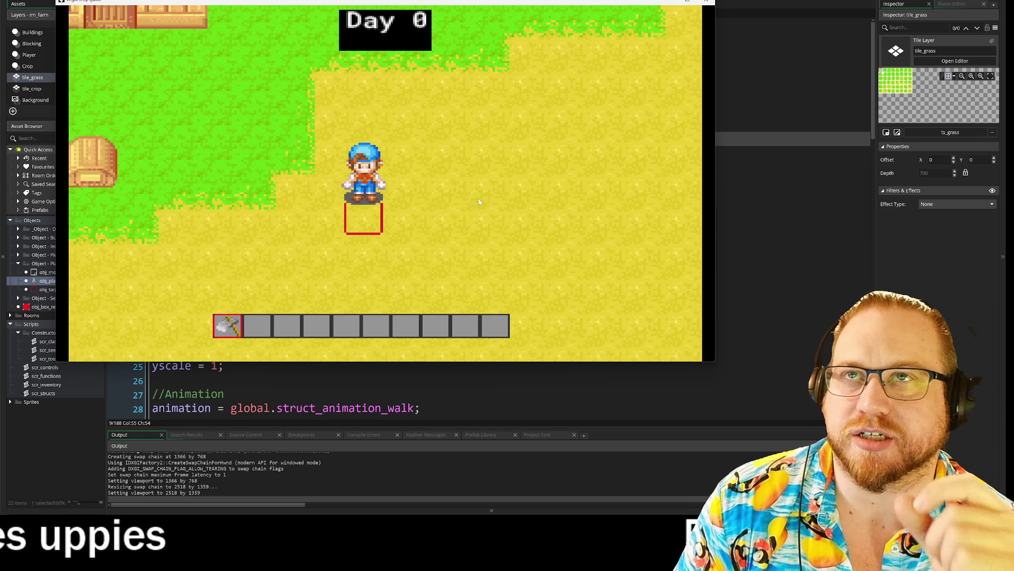
Walk the farmer with the arrow keys up toward the house and face down.
key("Left")
key("Right")
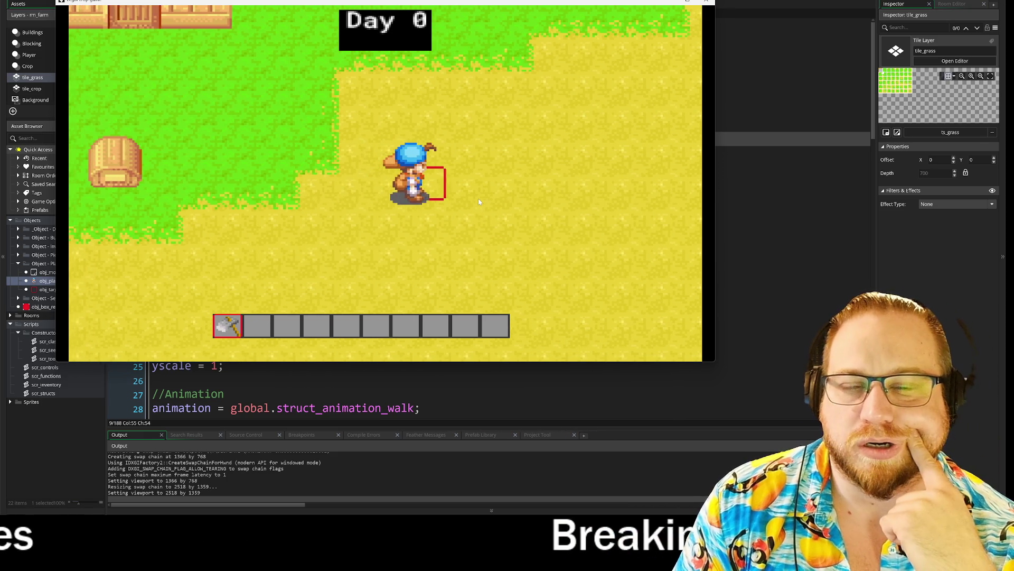
key("Left")
key("Left")
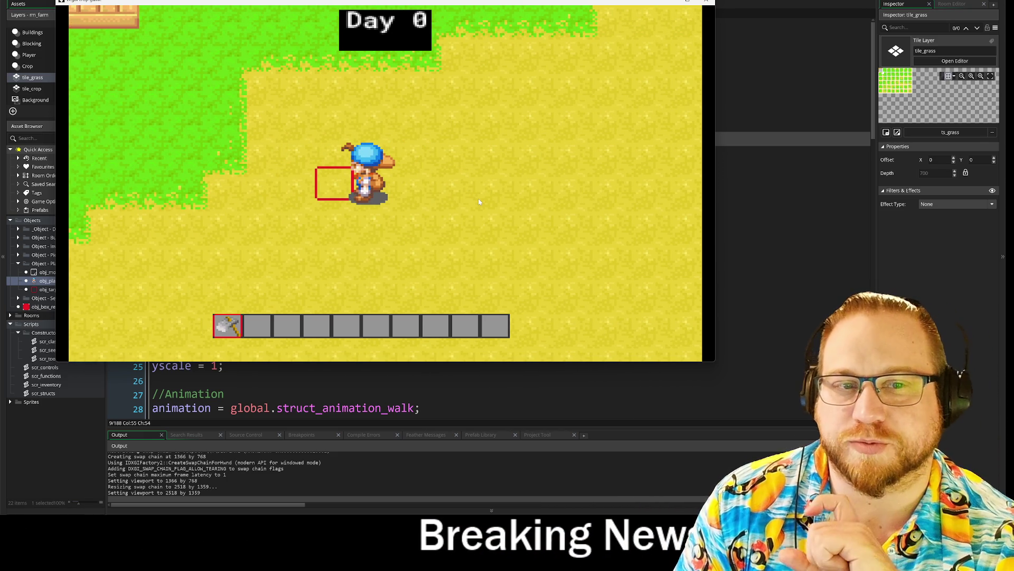
key("Left")
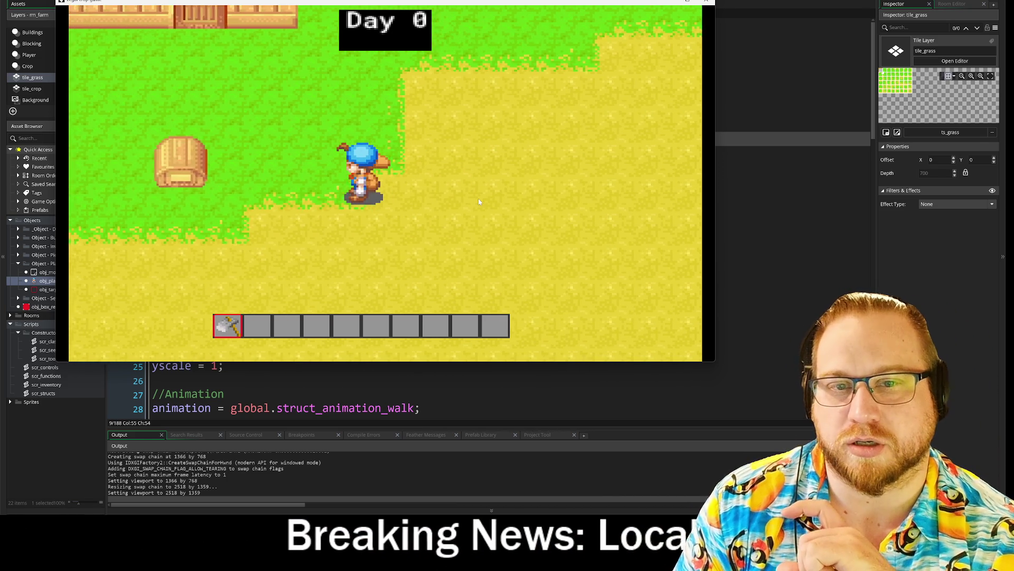
key("Up")
key("Left")
key("Down")
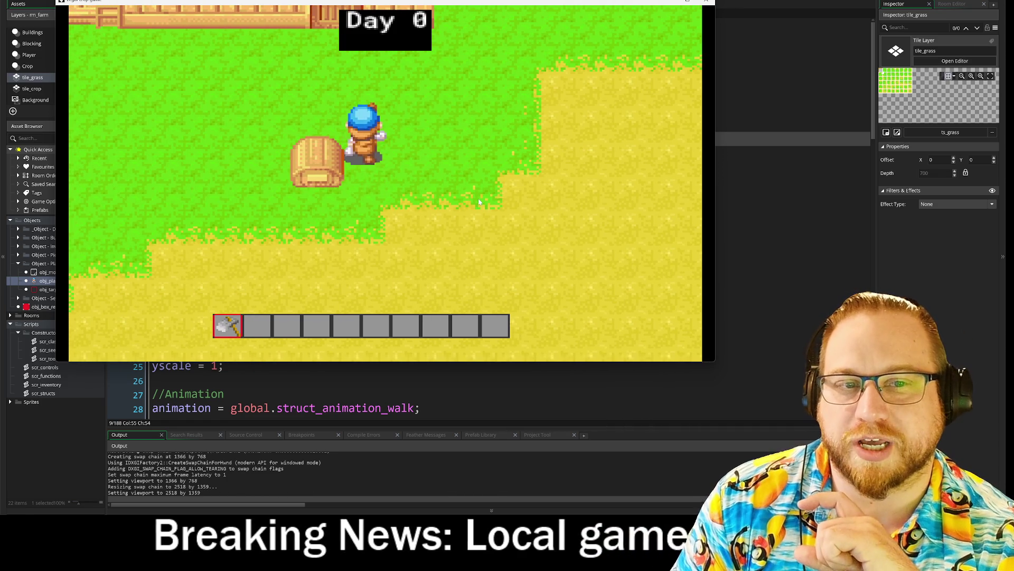
key("Right")
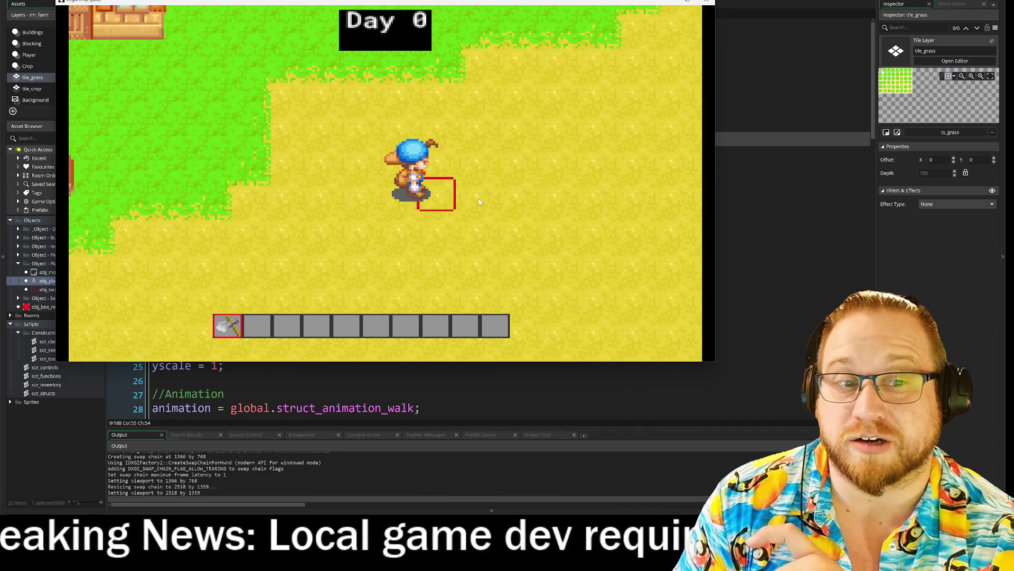
key("Left")
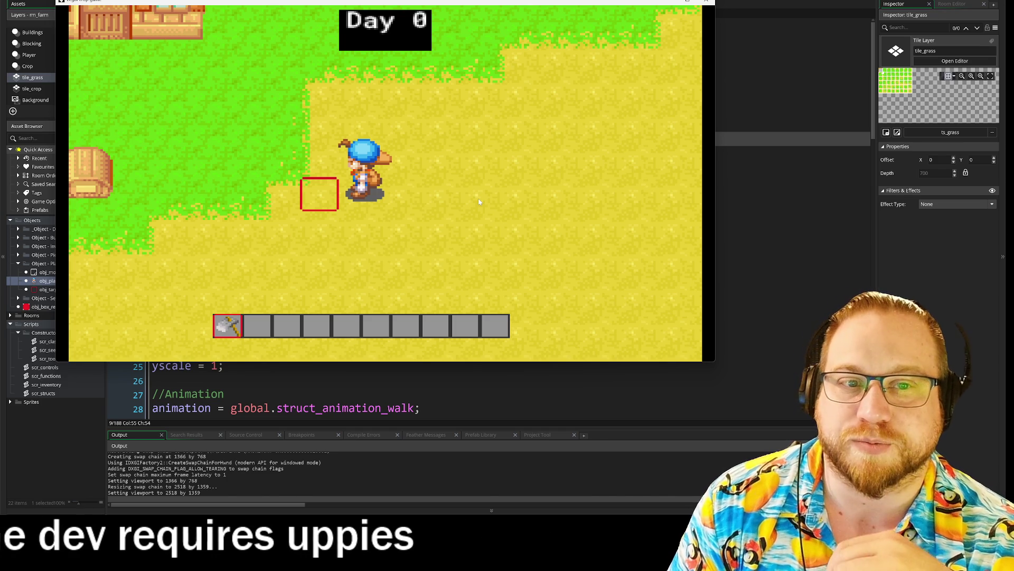
key("Up")
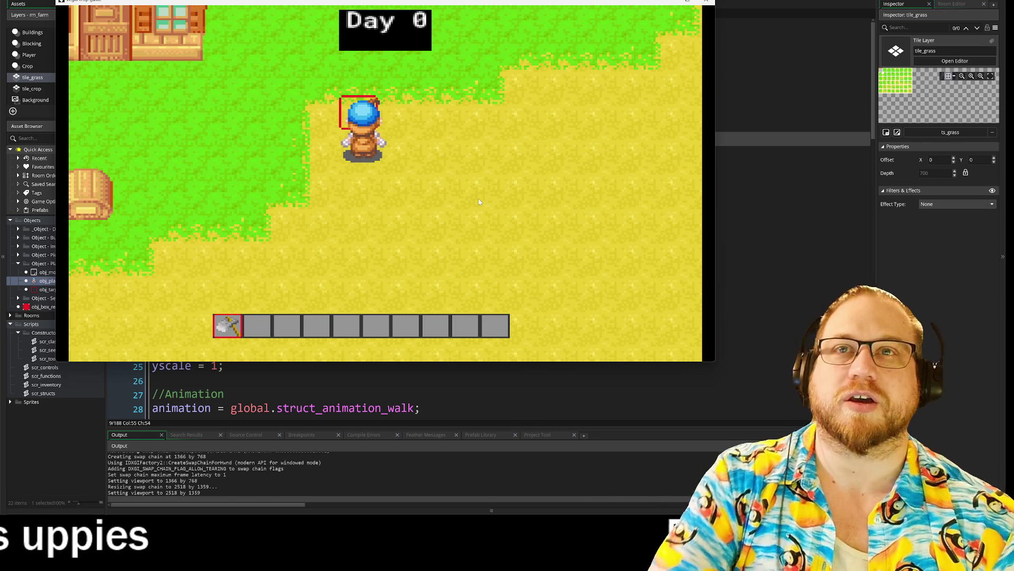
key("Left")
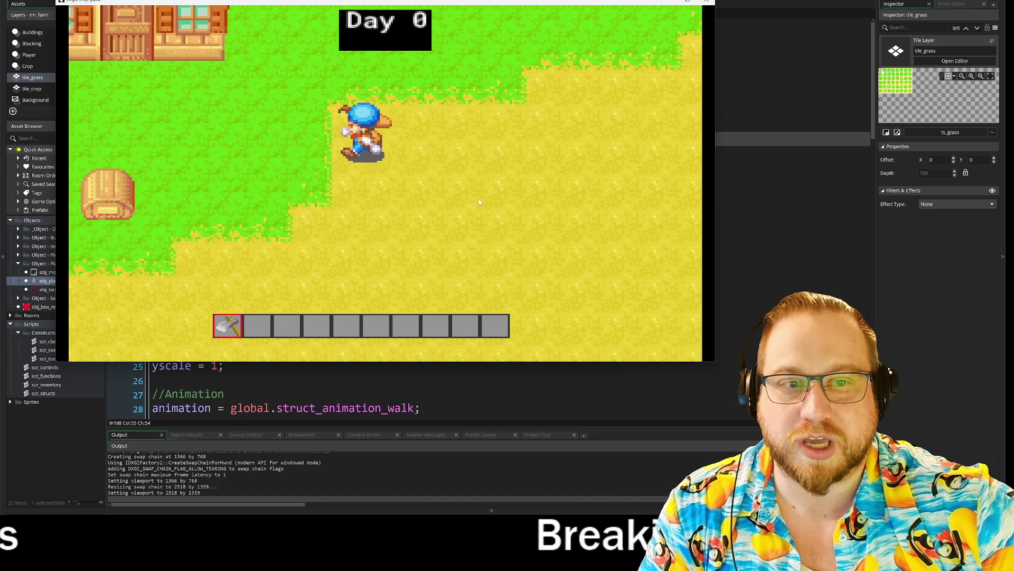
key("Right")
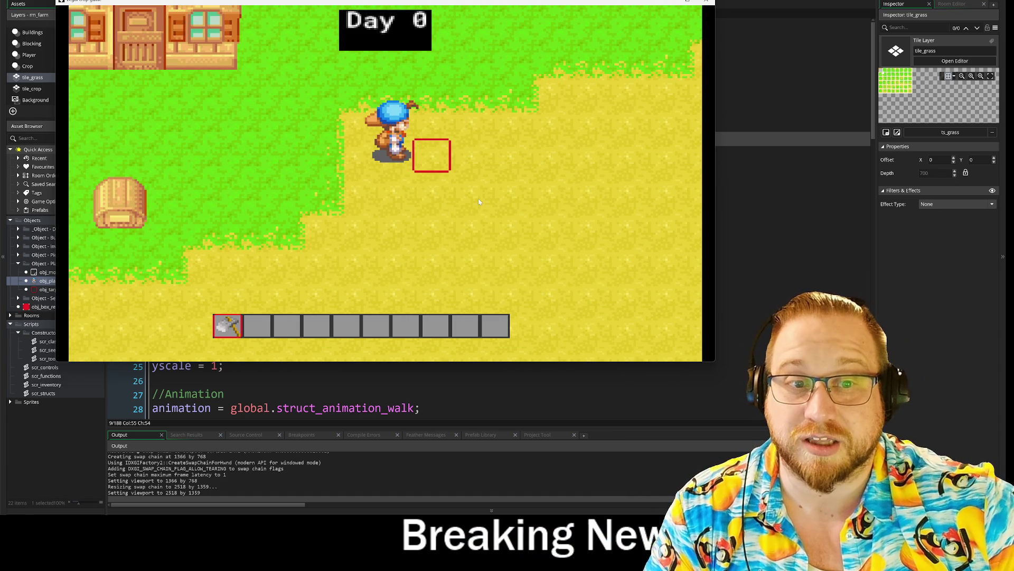
key("Down")
key("Left")
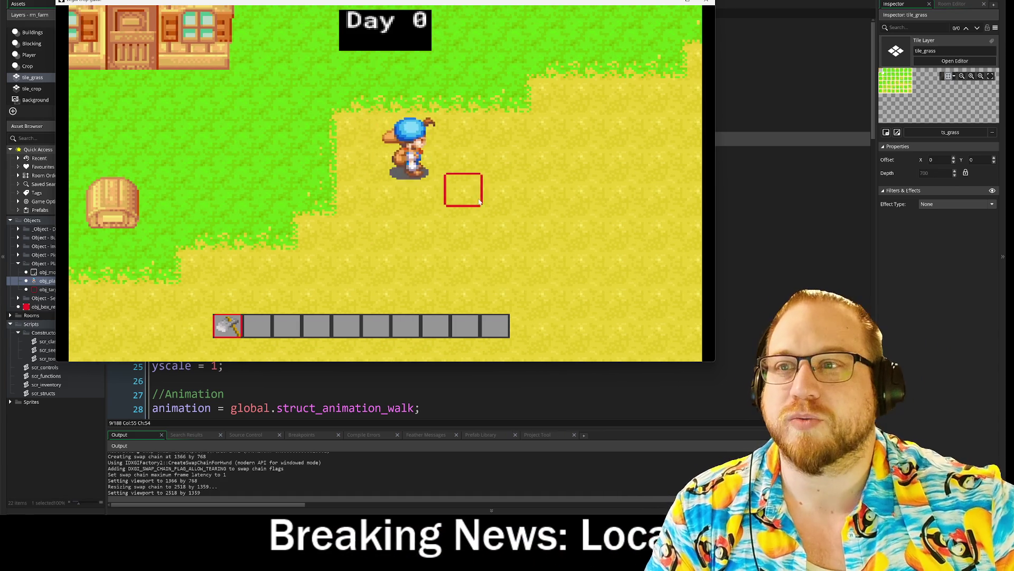
key("Up")
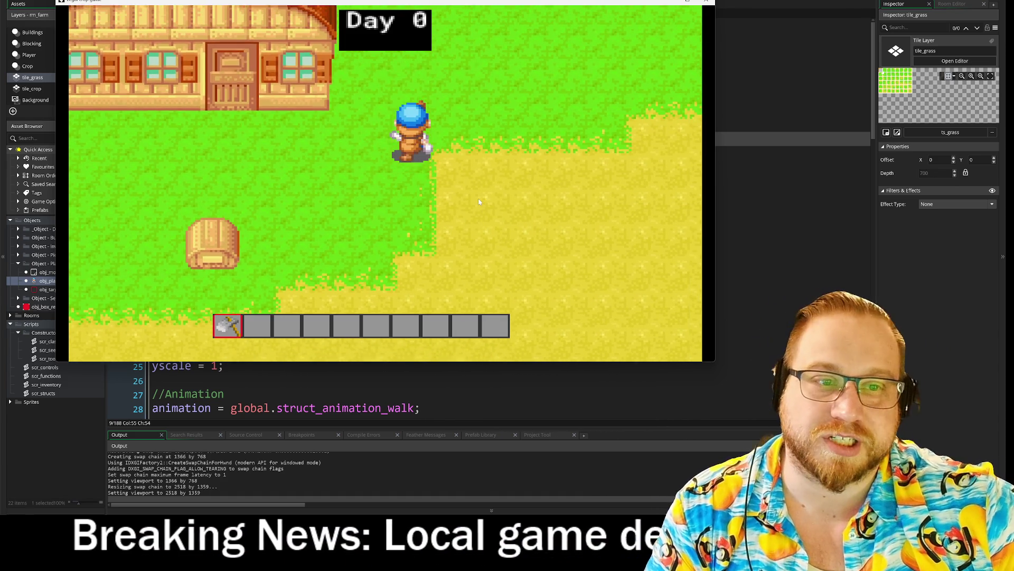
key("Up")
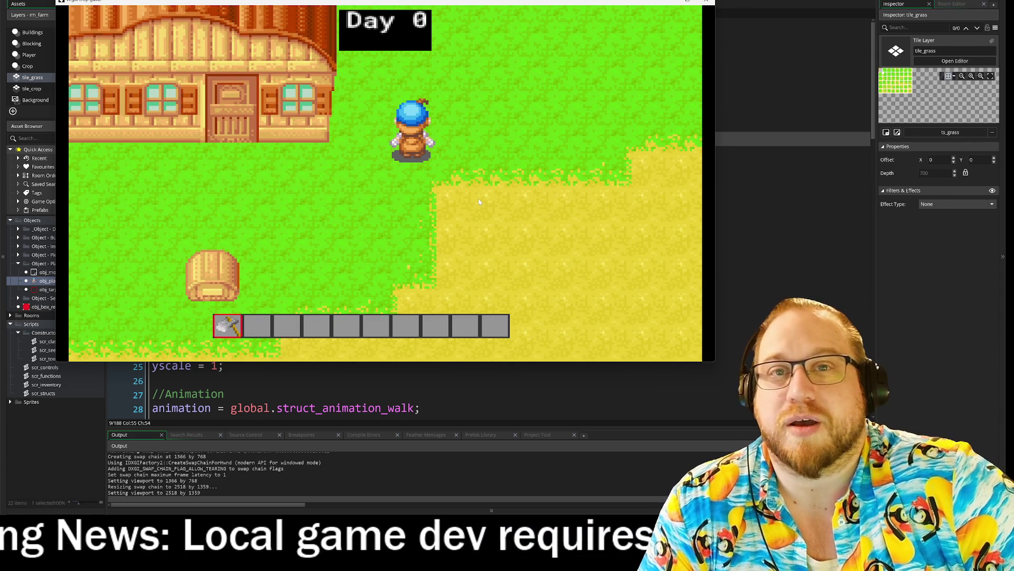
key("Right")
key("Down")
key("Left")
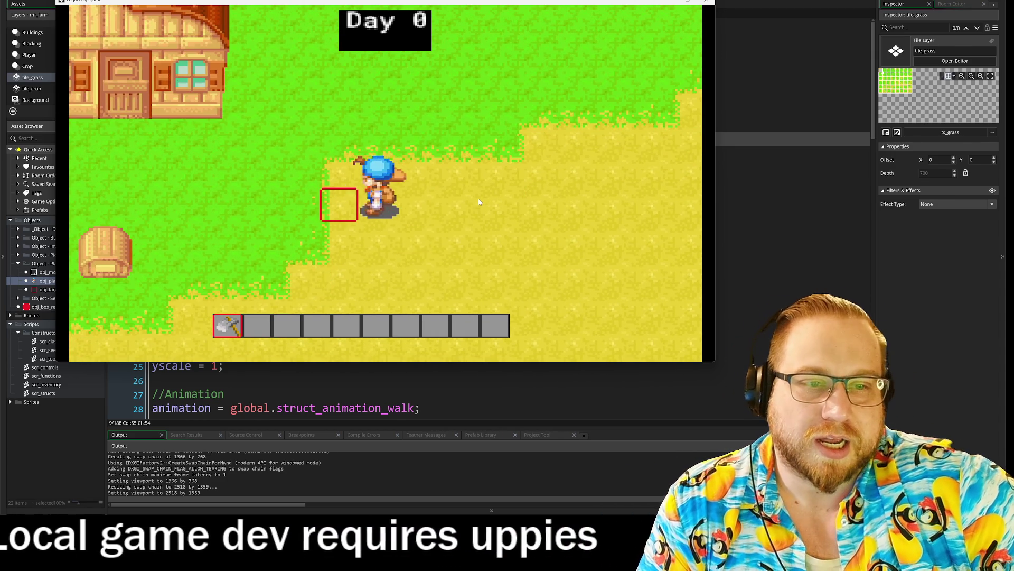
key("Right")
key("Down")
Till soil in front of the farmer and walk along the tilled row.
key("space")
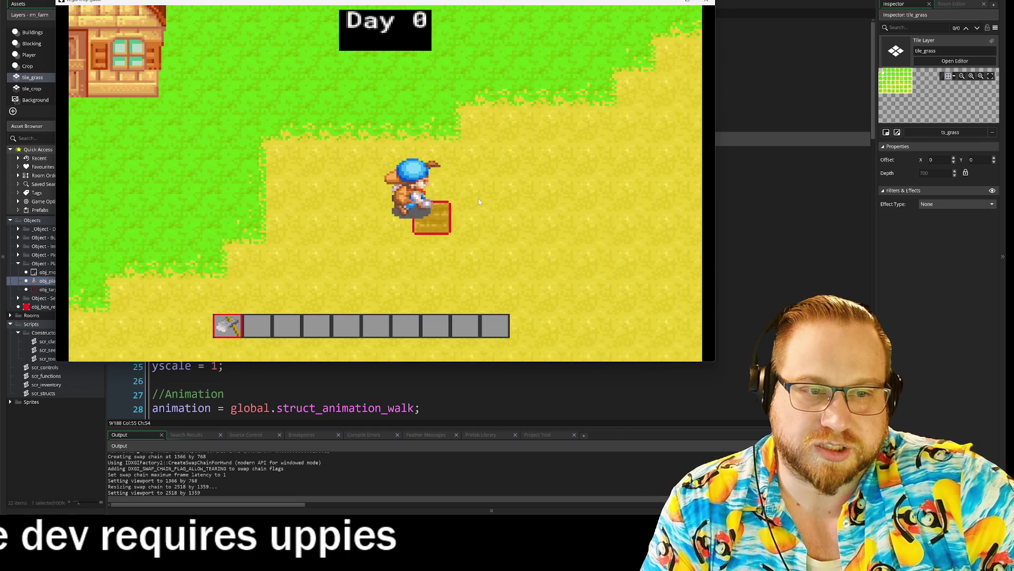
key("Right")
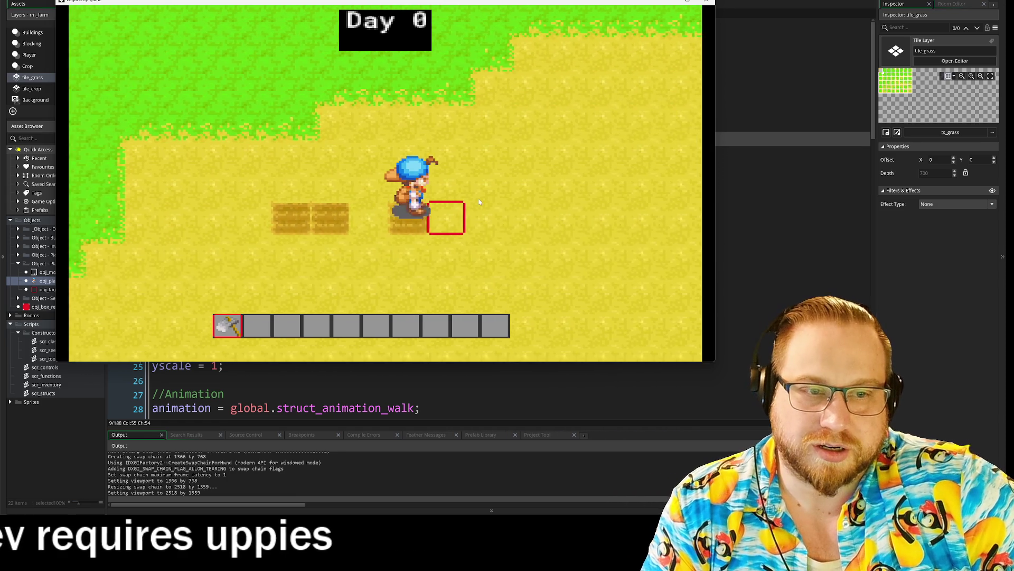
key("Left")
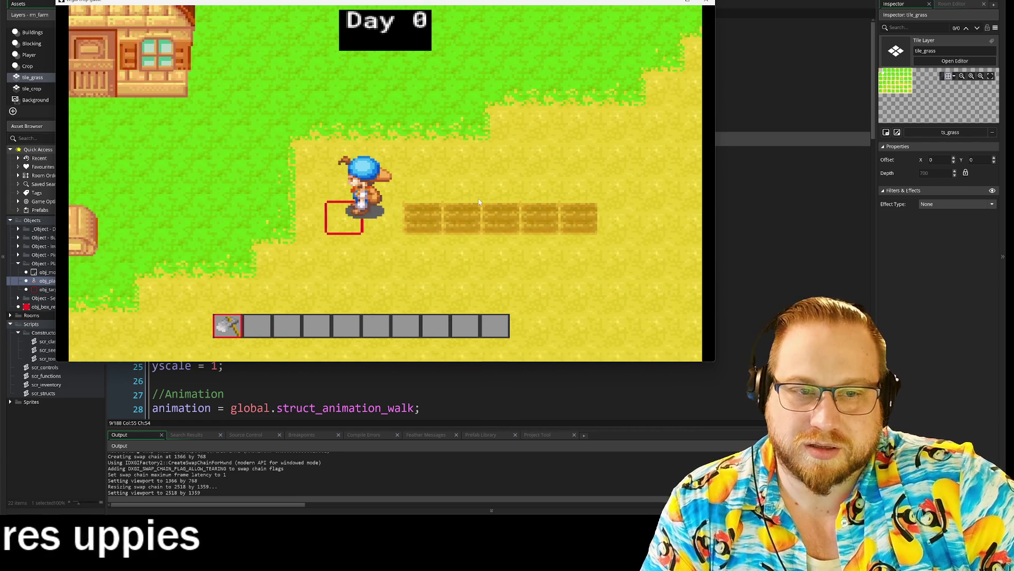
key("Right")
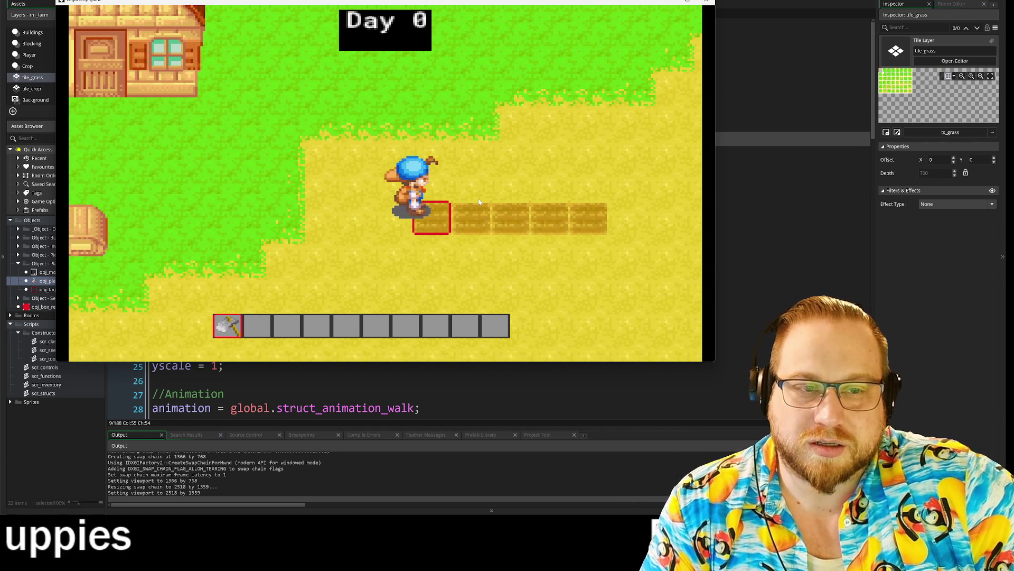
key("Down")
key("Up")
key("Left")
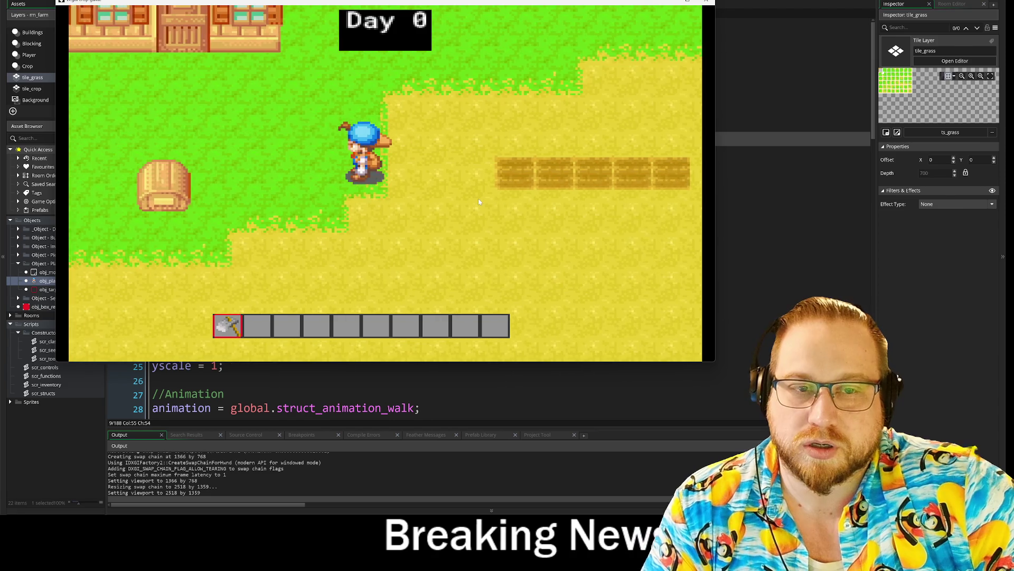
key("Up")
key("Right")
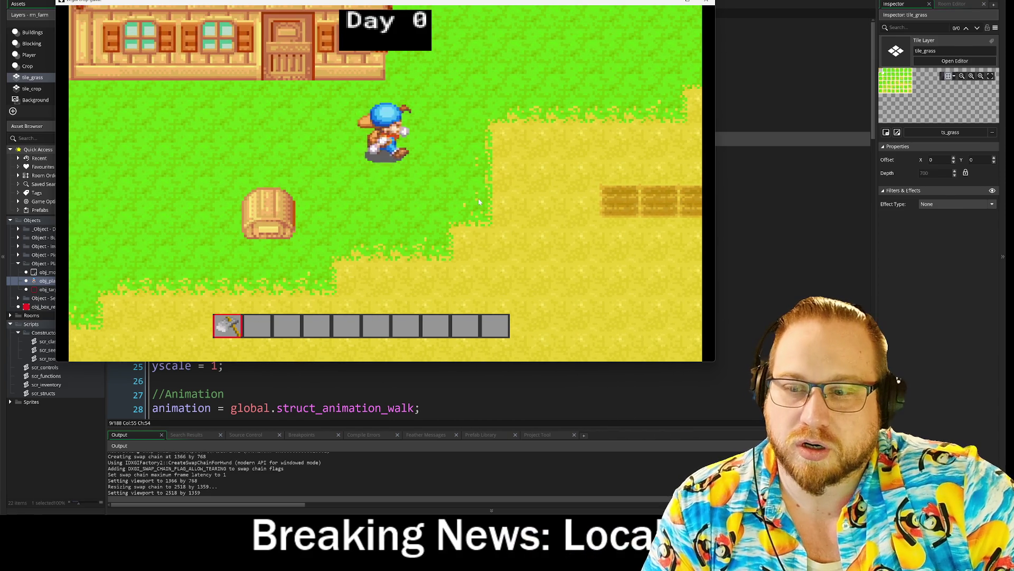
key("Down")
key("Right")
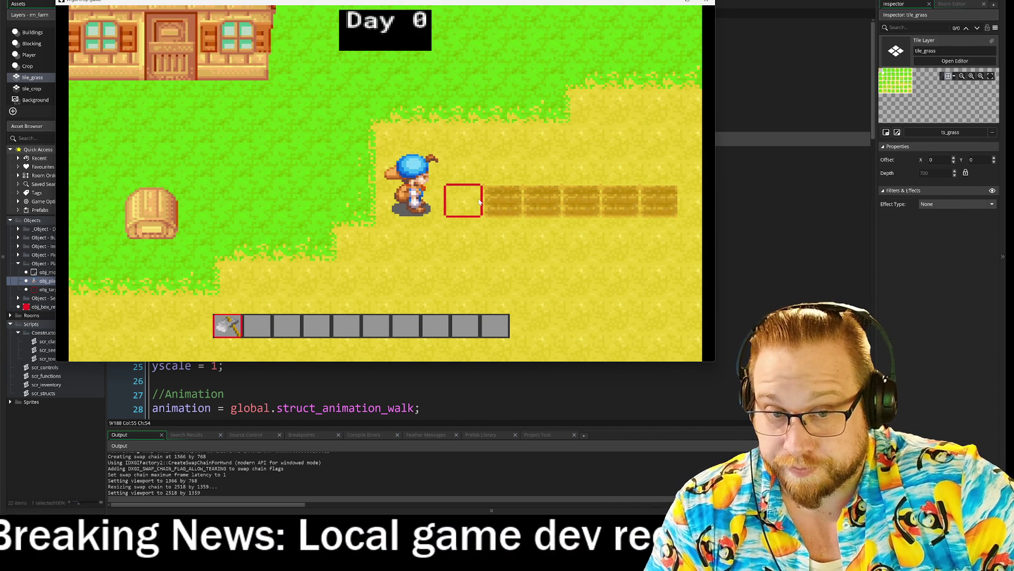
Walk the farmer across the field and back left toward the house, facing down.
key("Left")
key("Up")
key("Down")
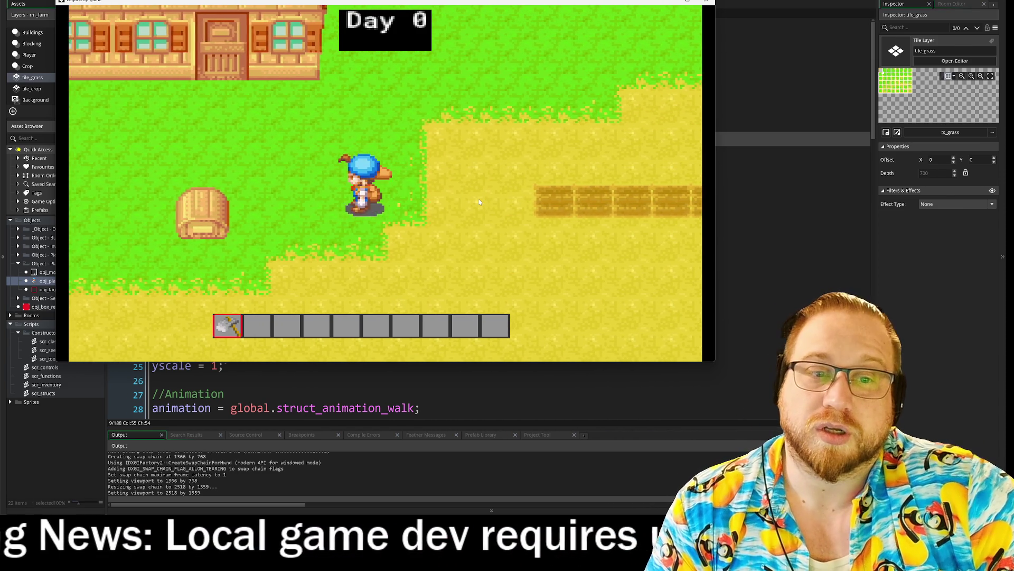
key("Right")
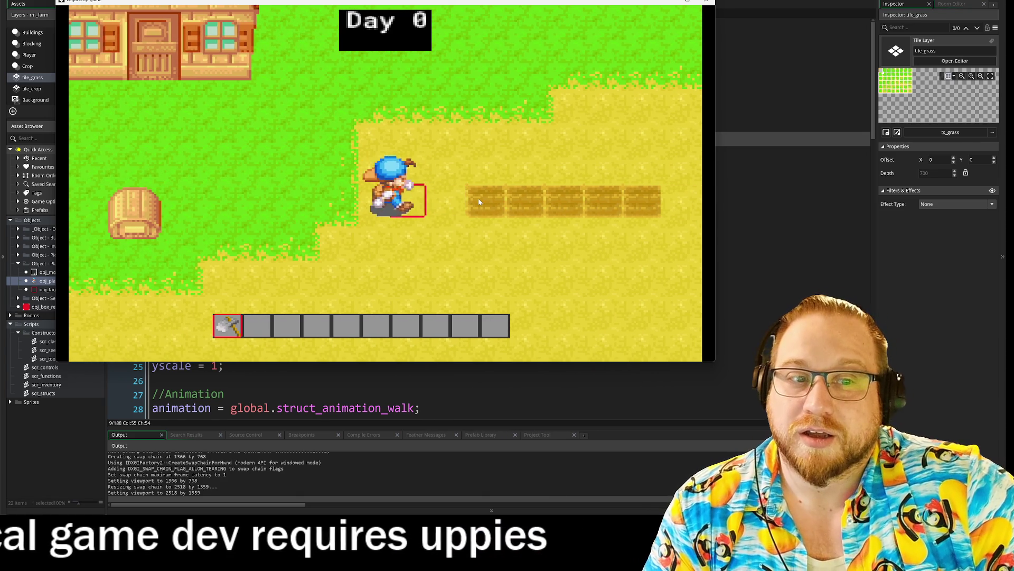
key("Down")
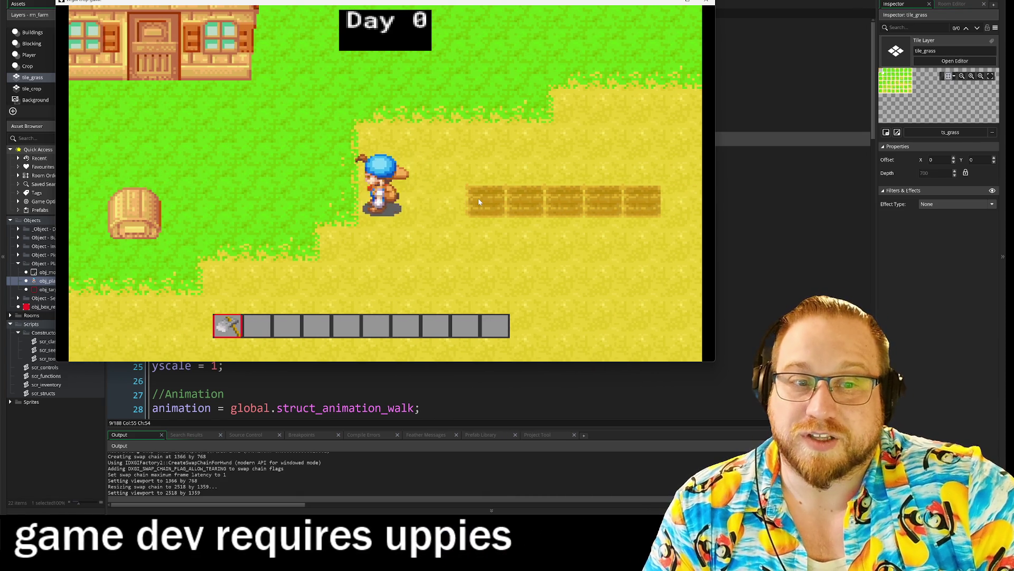
key("Right")
key("Left")
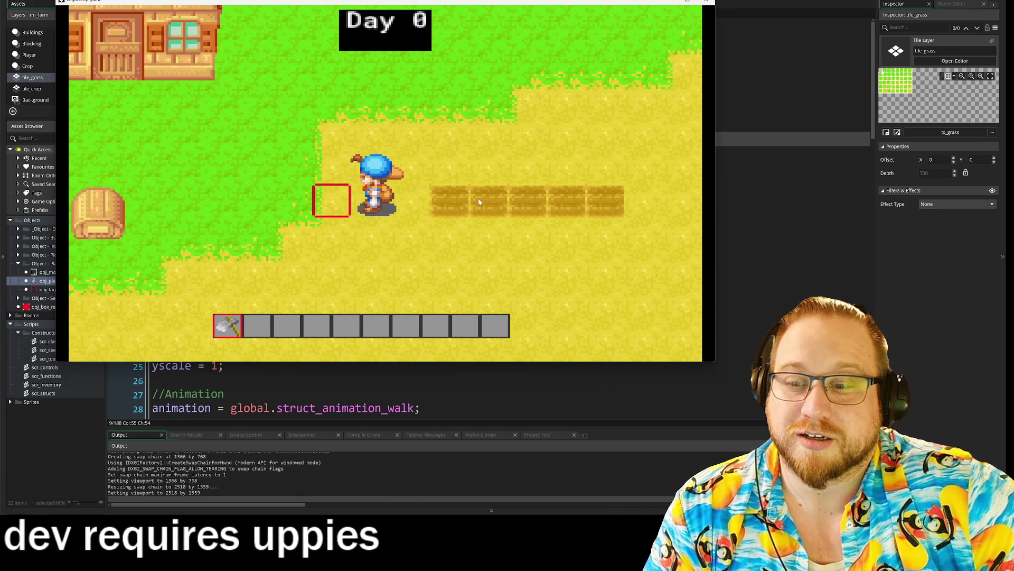
key("Left")
key("Right")
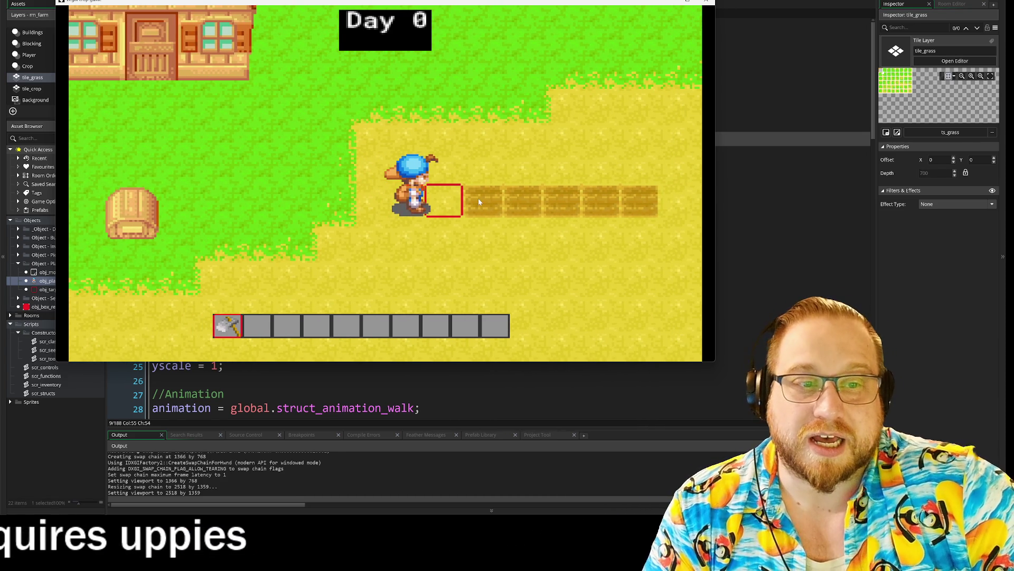
key("Right")
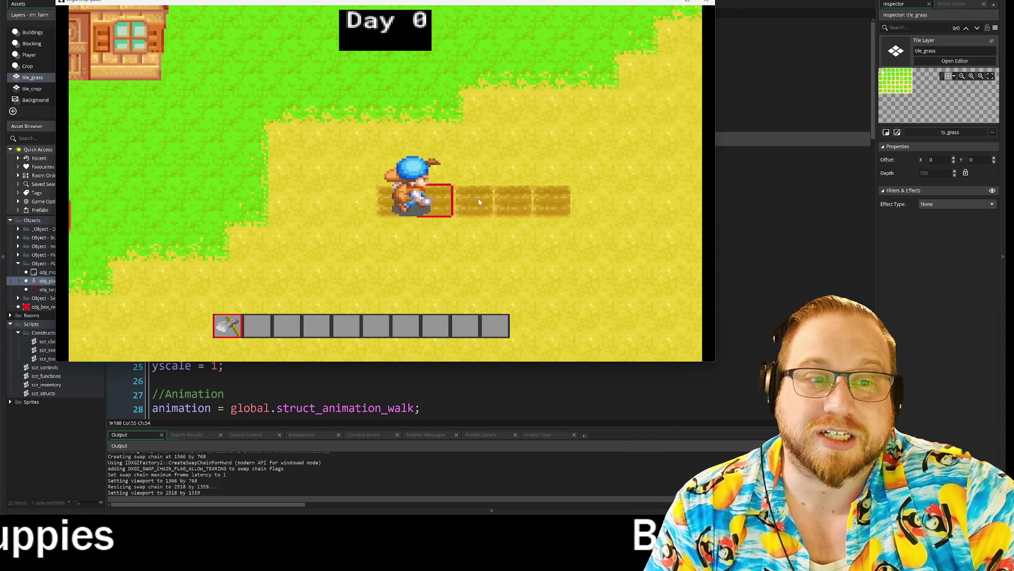
key("Left")
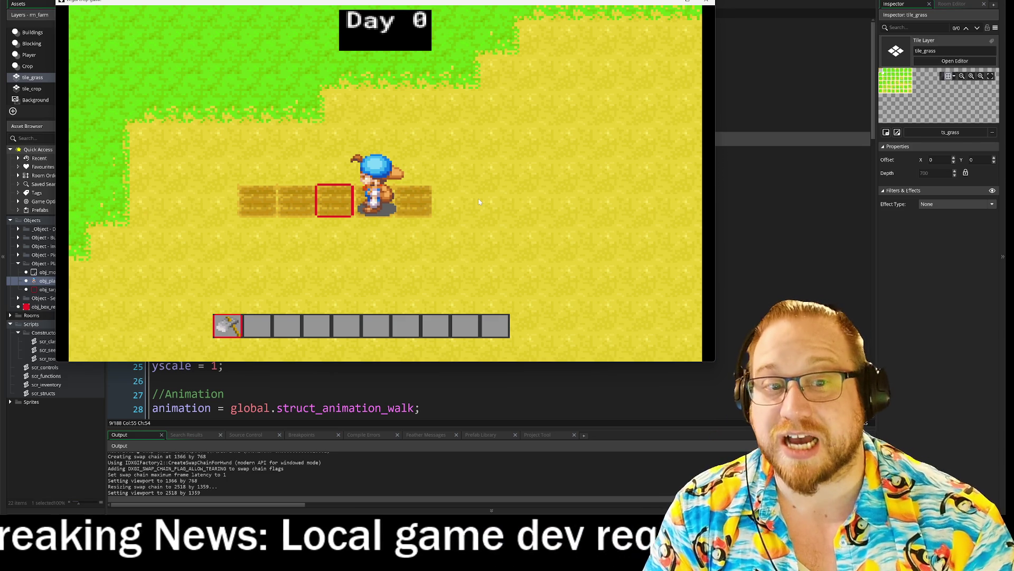
key("Left")
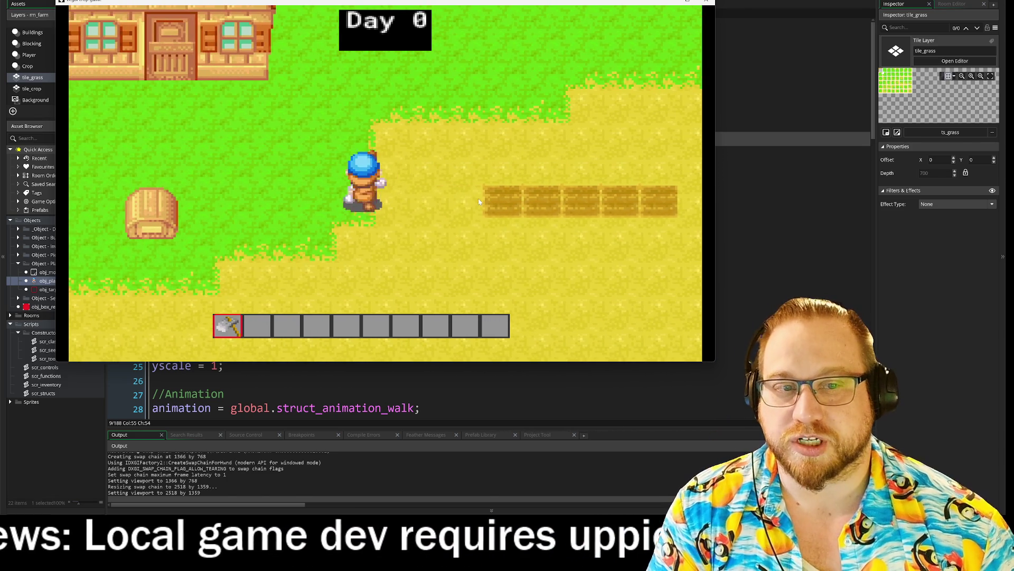
key("Up")
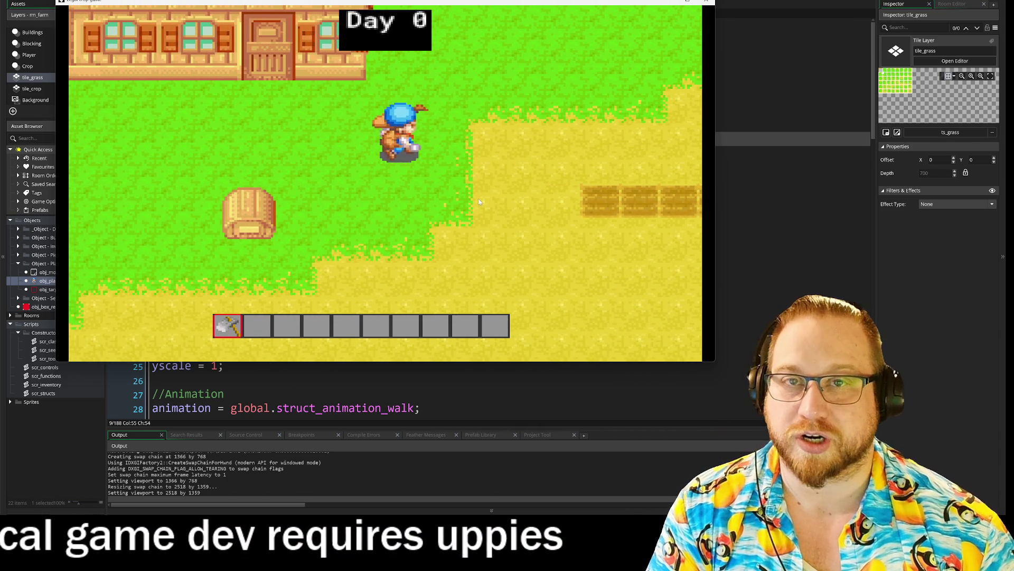
key("Left")
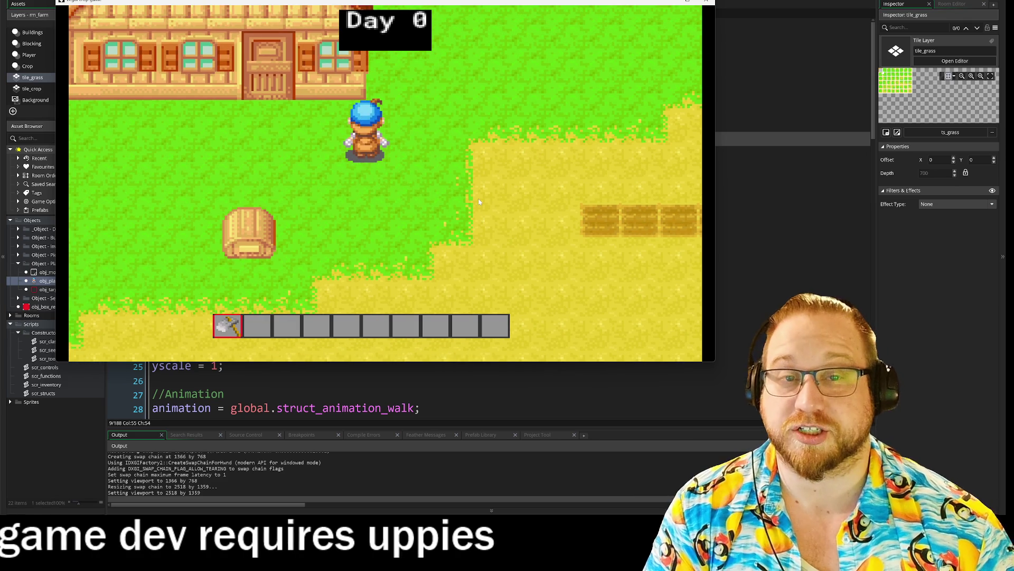
key("Left")
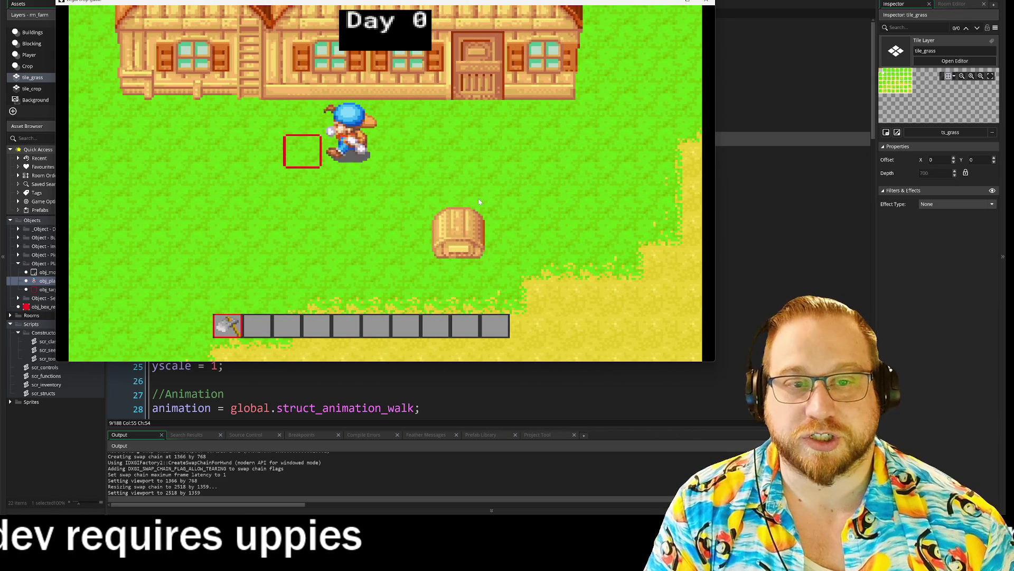
key("Down")
Till a row of four soil tiles on the grass, then walk up toward the house.
key("Left")
key("space")
key("Right")
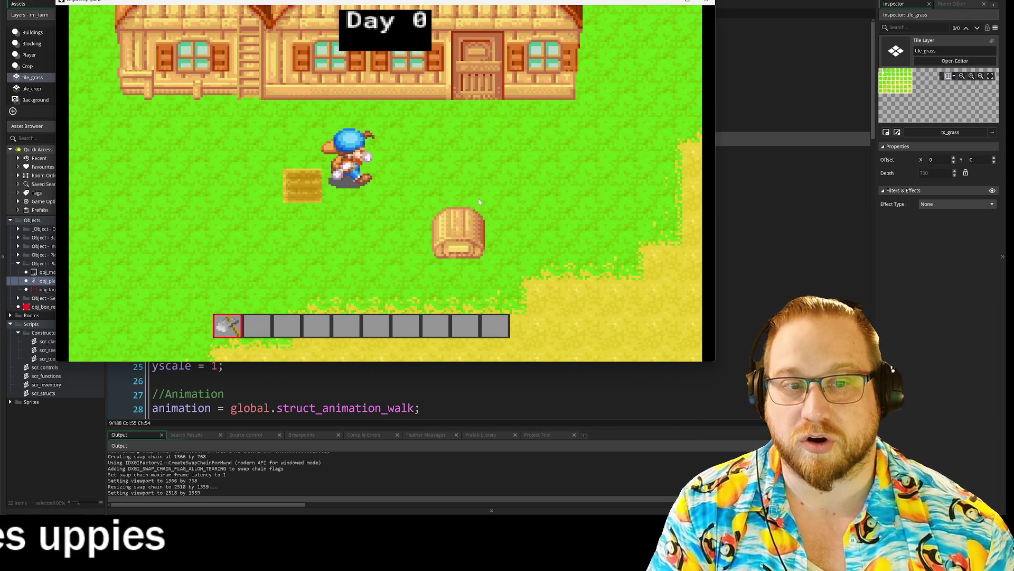
key("Left")
key("space")
key("Right")
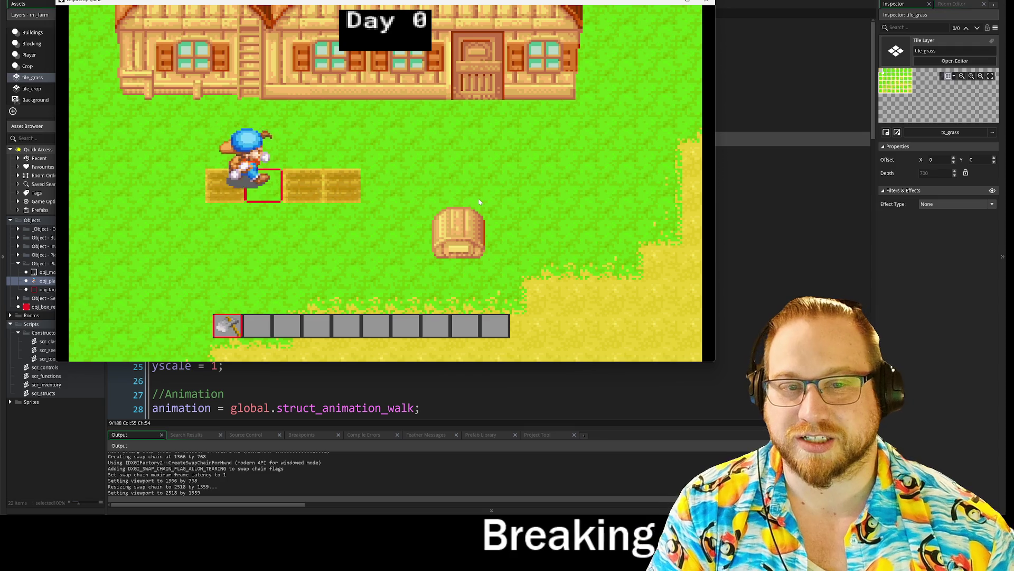
key("Left")
key("space")
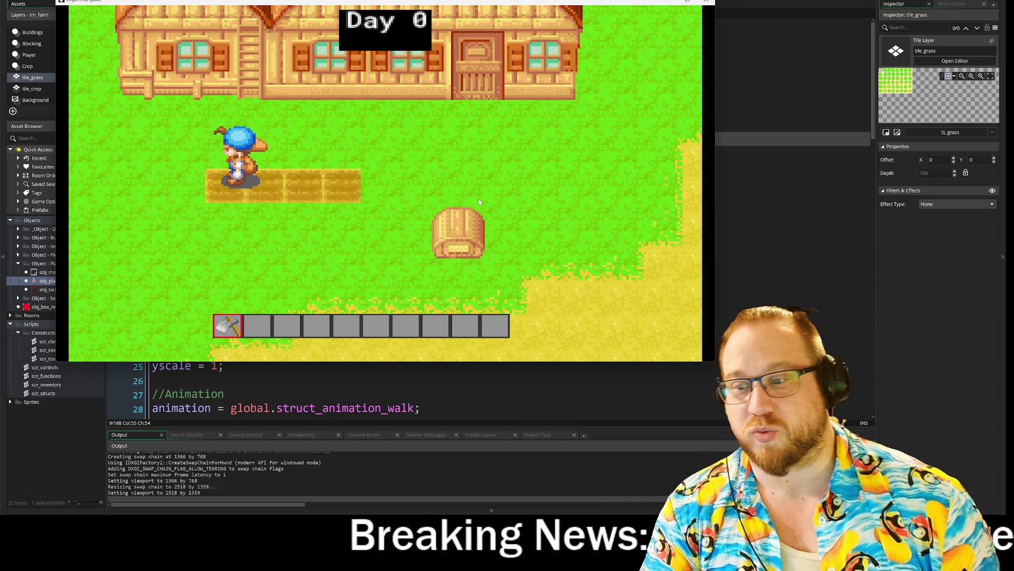
key("Right")
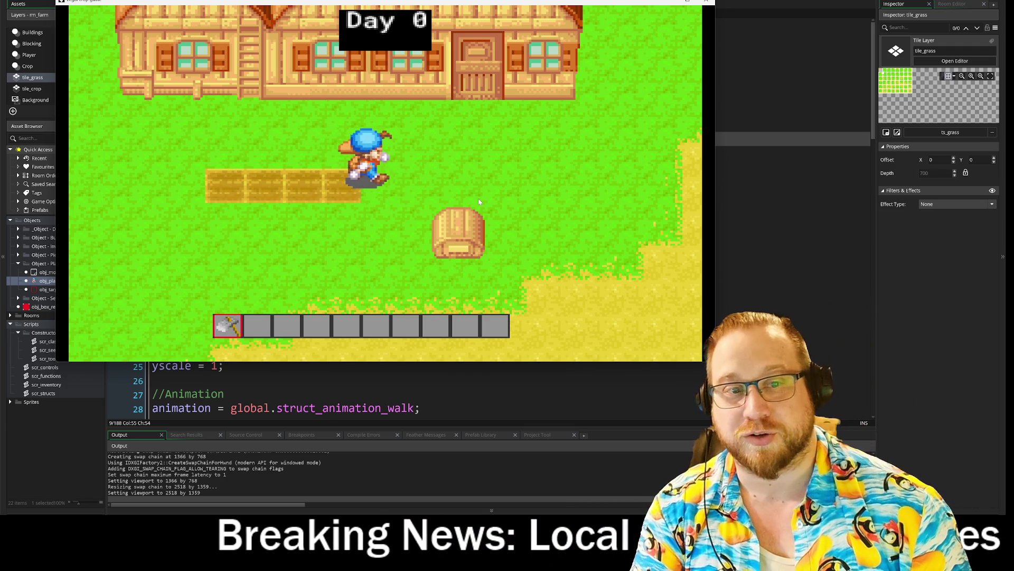
key("Up")
key("Left")
key("Up")
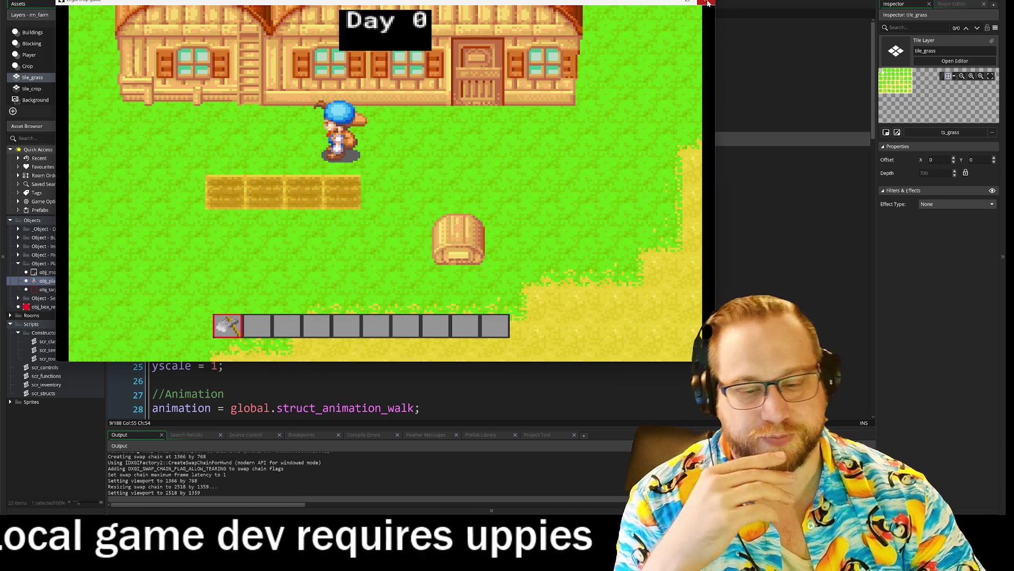
key("Up")
key("Right")
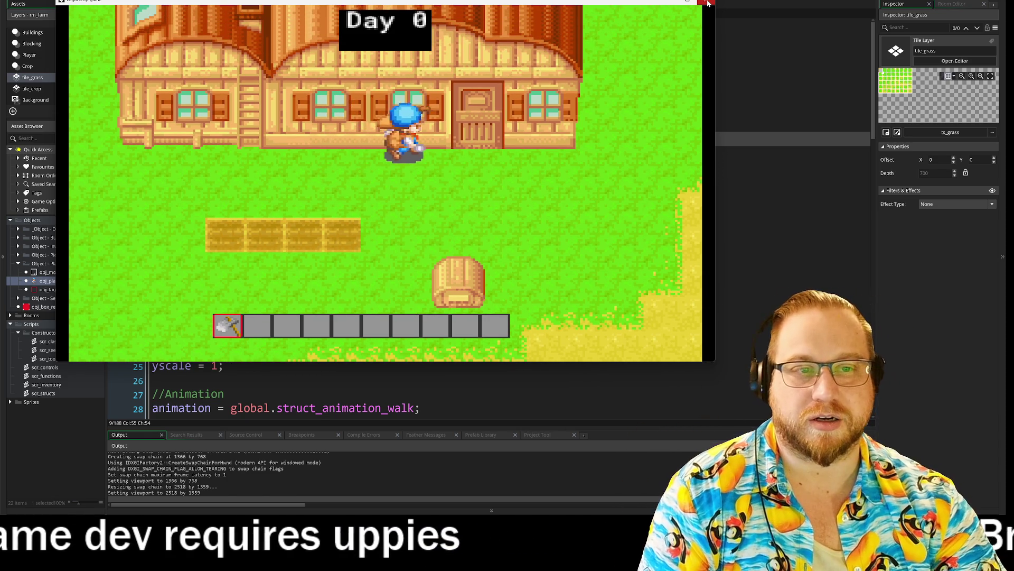
key("Right")
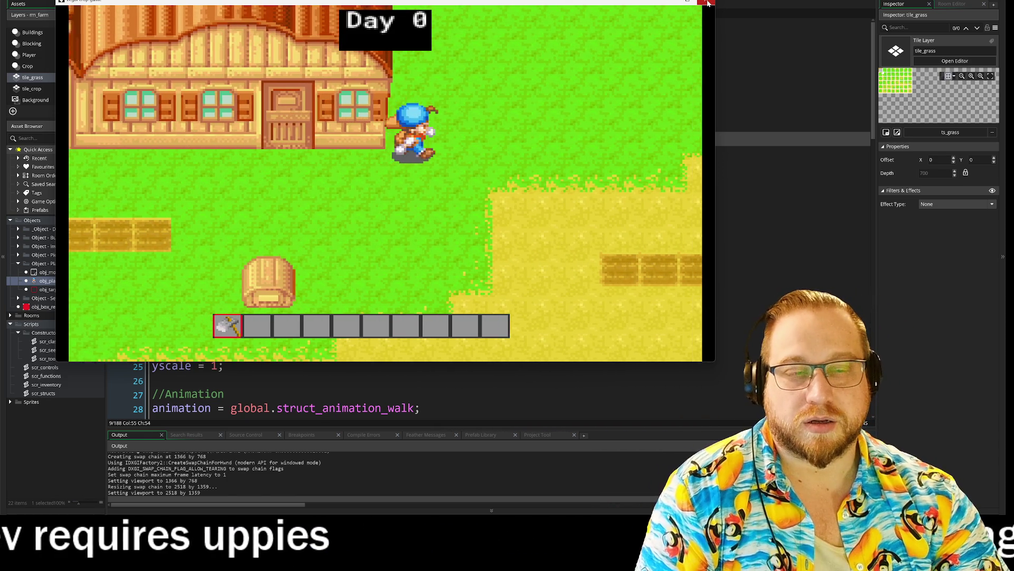
key("Up")
key("Left")
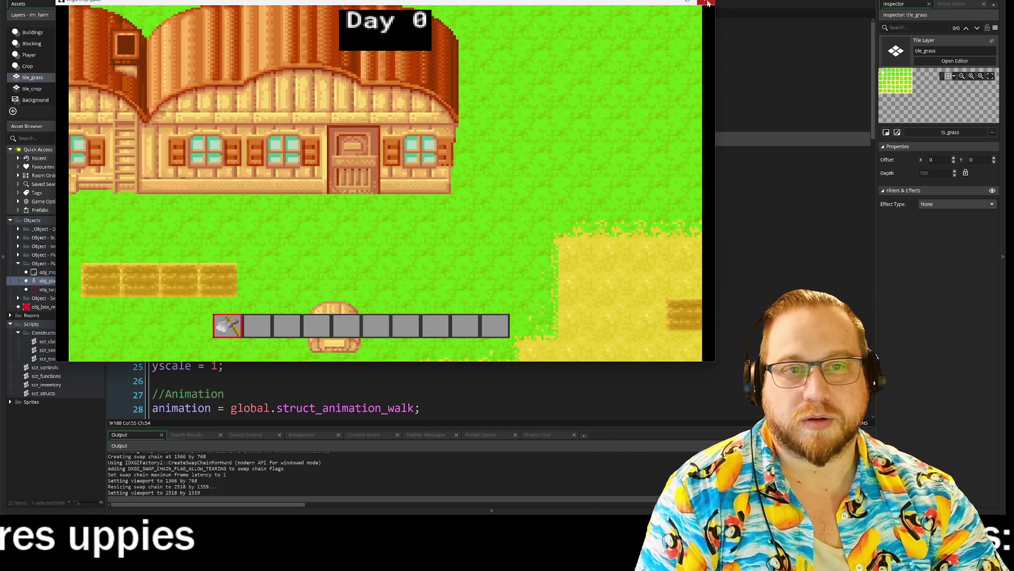
key("Right")
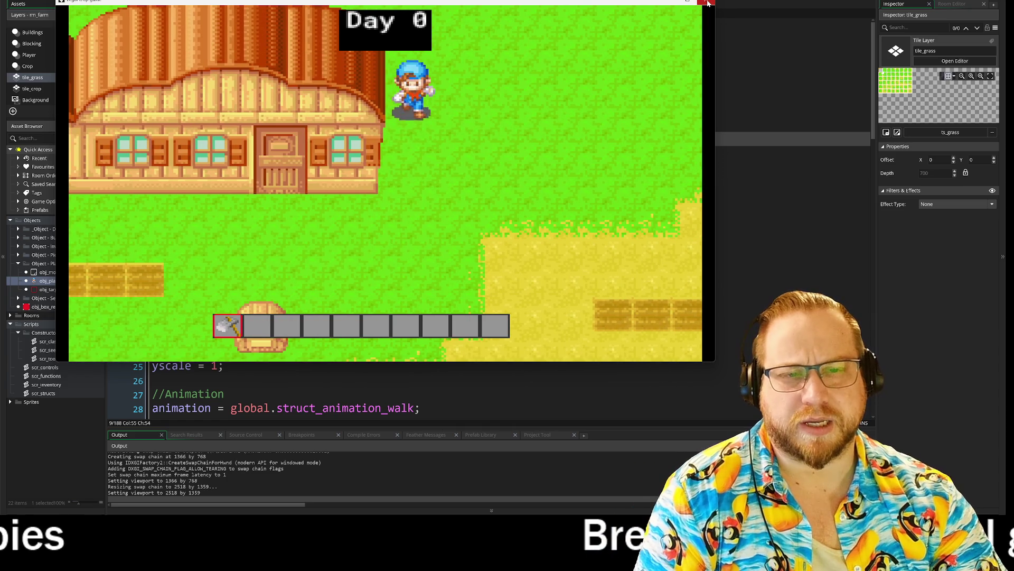
key("Down")
key("Left")
key("Up")
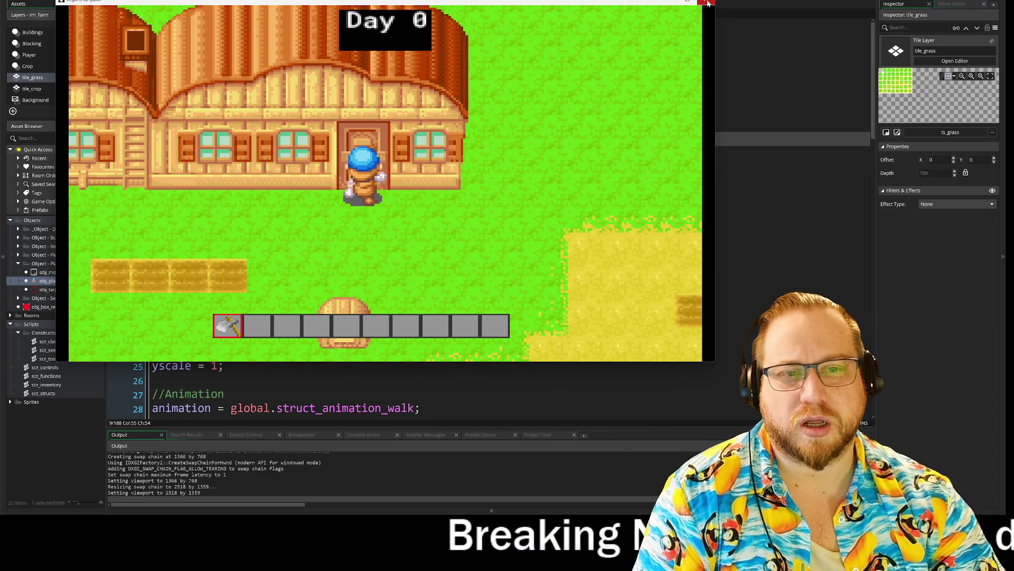
key("Right")
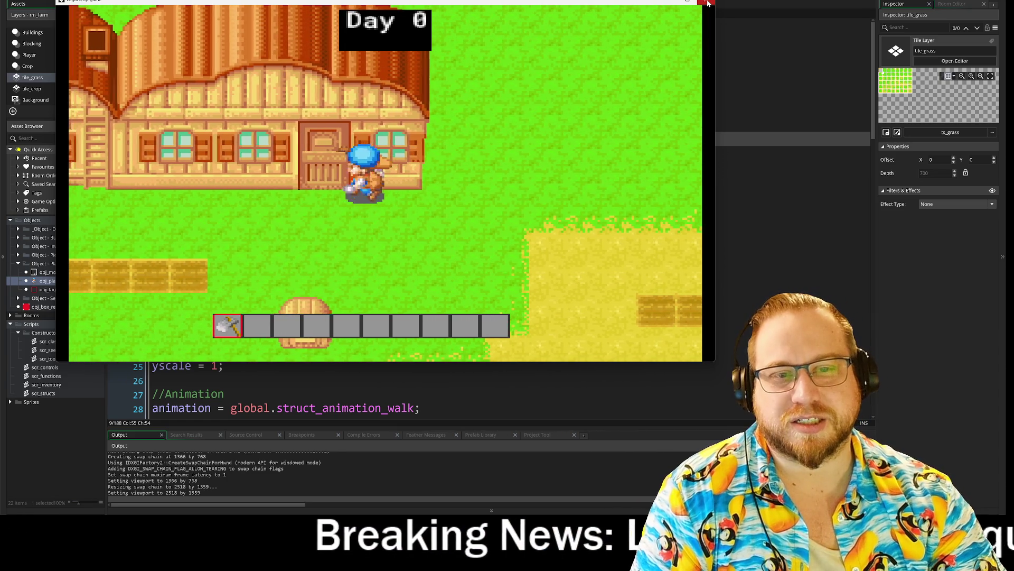
key("Left")
key("Down")
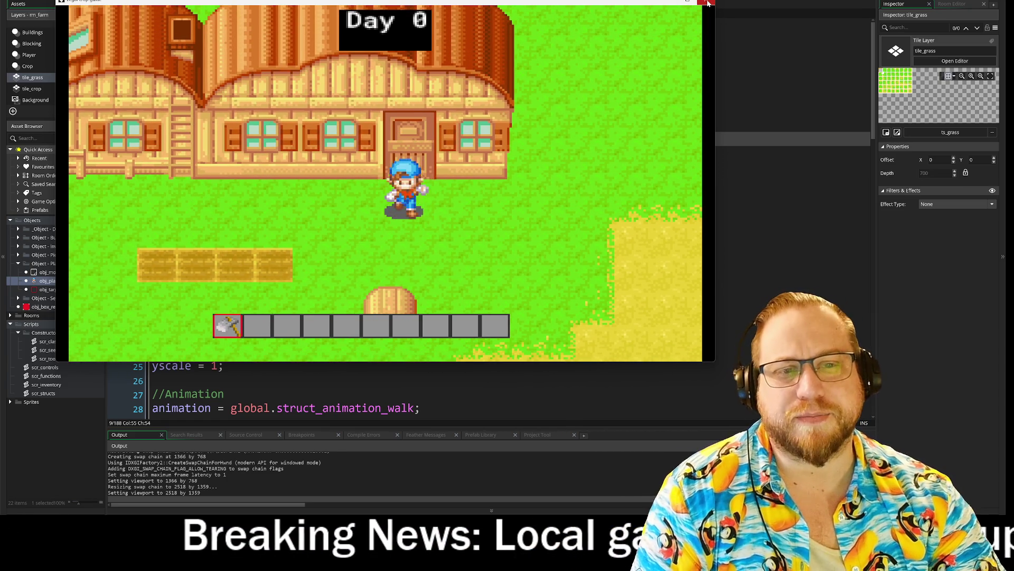
key("Down")
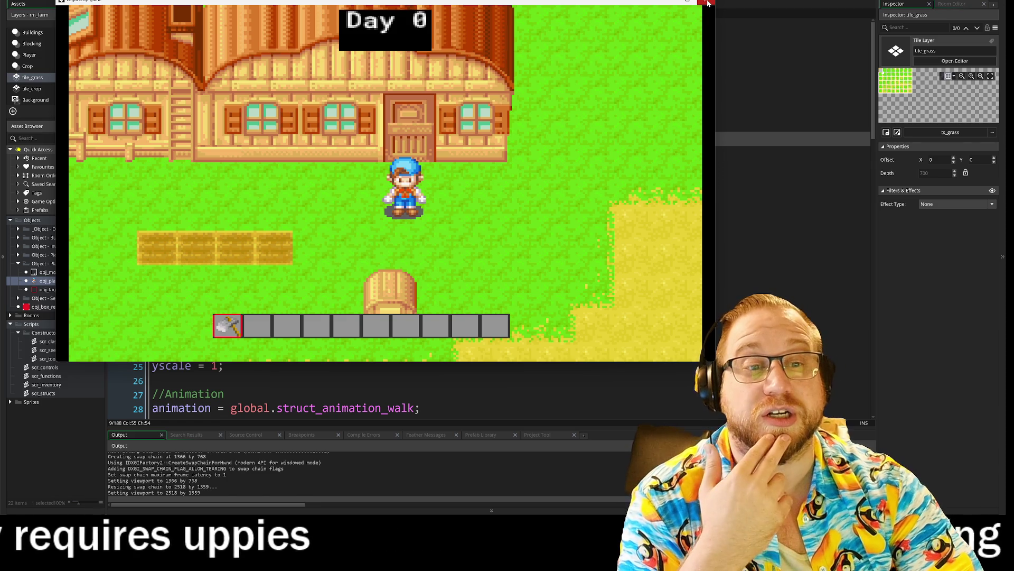
Stop the running farm game and switch to the scr_functions script.
left_click(708, 4)
left_click(636, 121)
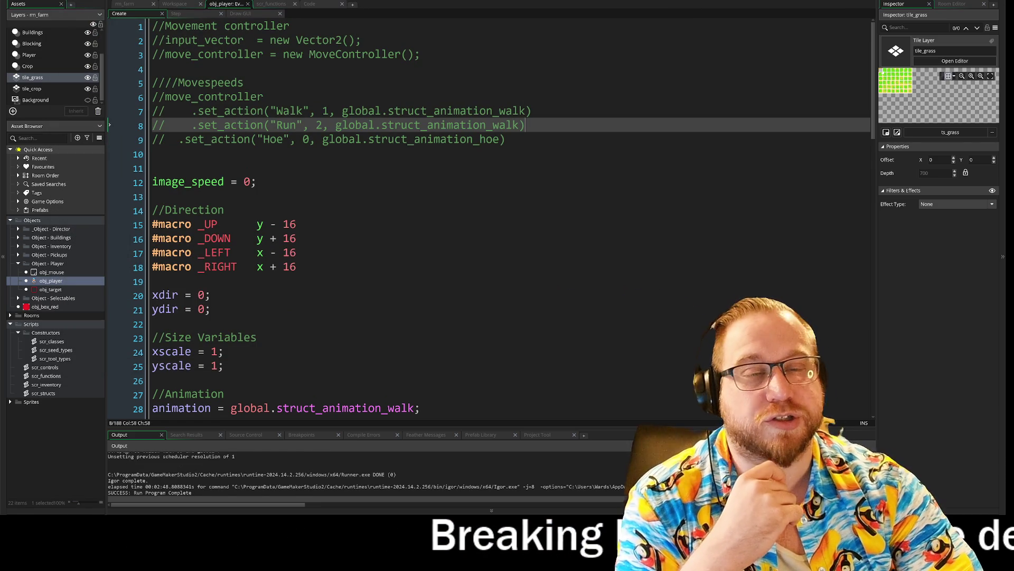
left_click(271, 4)
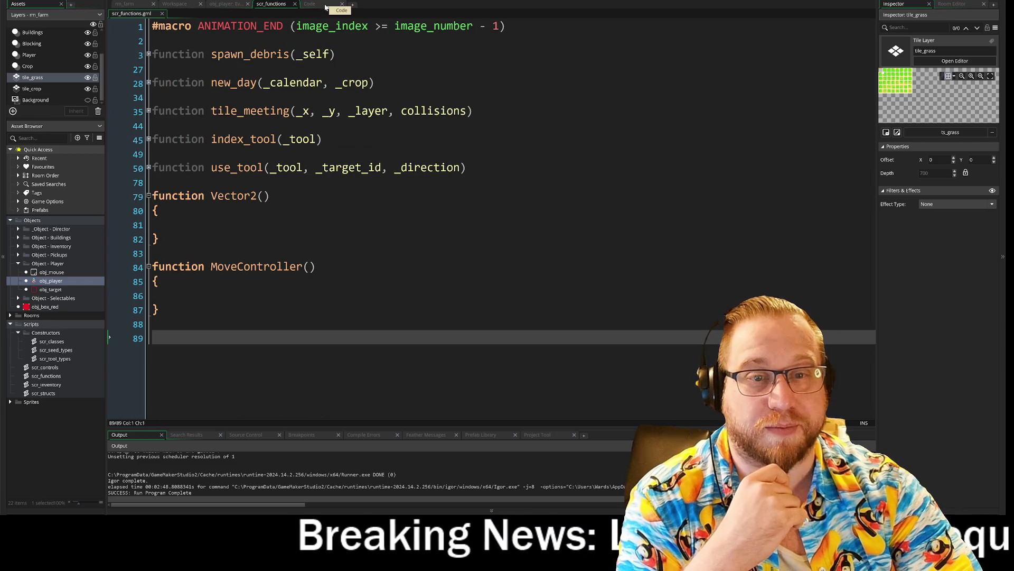
Place scr_classes' Seed() constructor beside scr_structs and collapse the Inspector and Output panels.
left_click(310, 5)
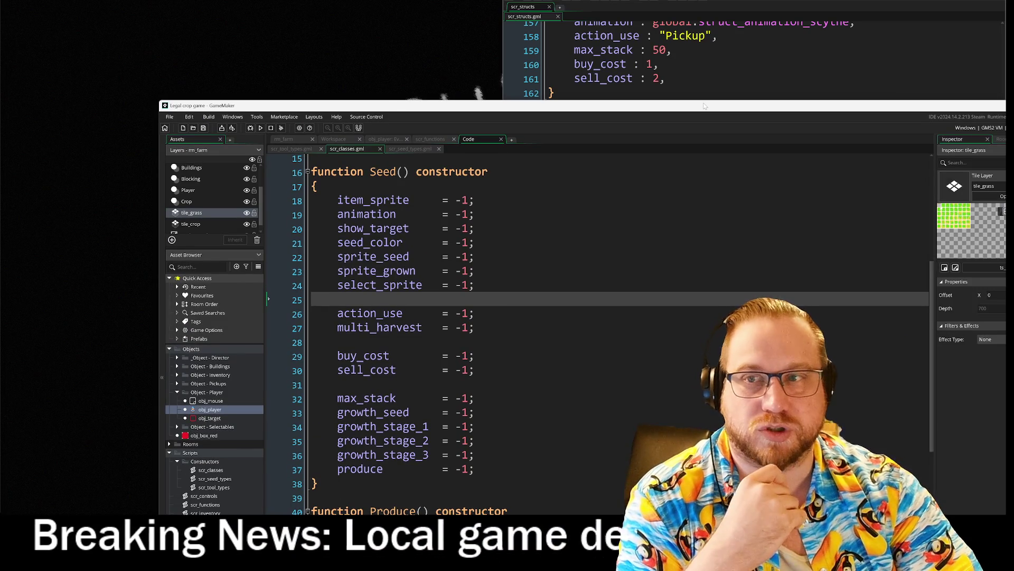
mouse_move(704, 105)
left_mouse_down()
mouse_move(569, 83)
mouse_move(0, 67)
left_mouse_up()
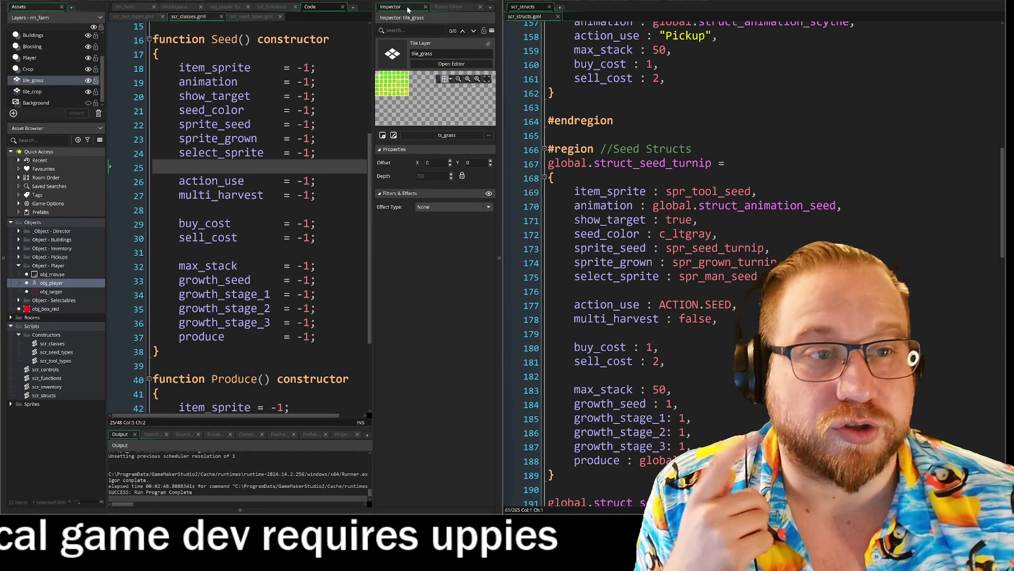
left_click(500, 217)
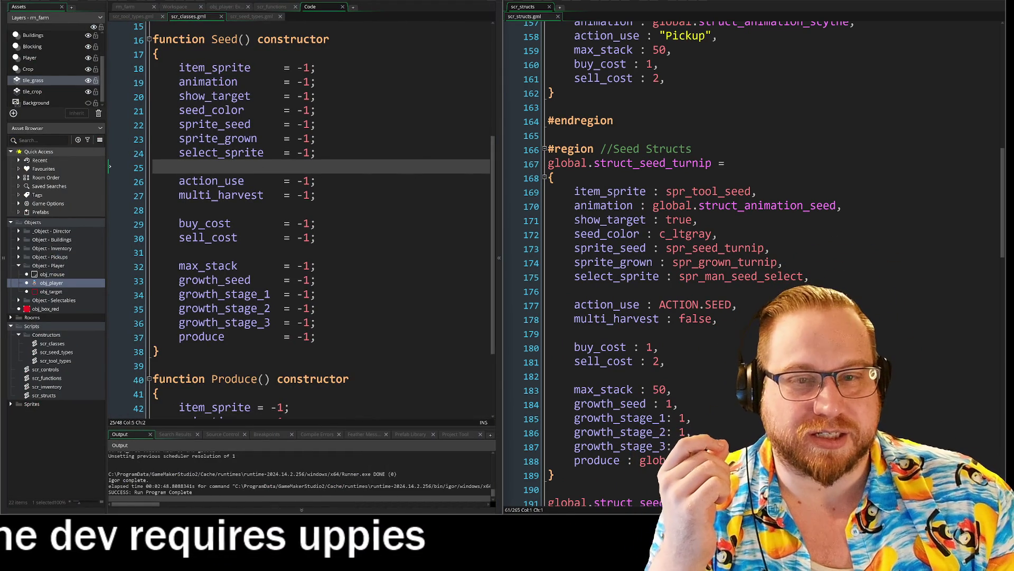
left_click(301, 508)
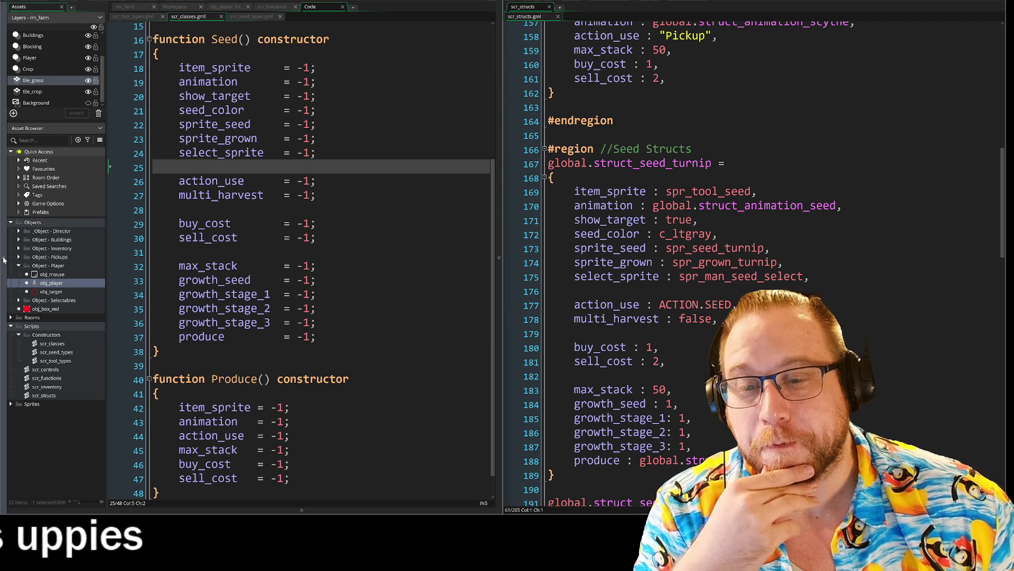
left_click(3, 259)
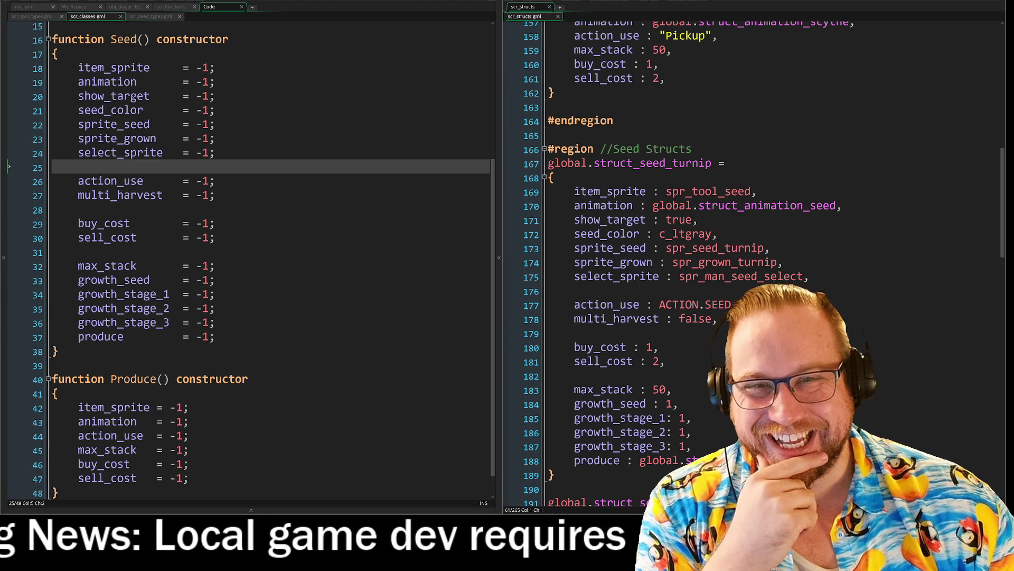
Switch to the scr_seed_types.gml script showing its empty default function.
left_click(150, 17)
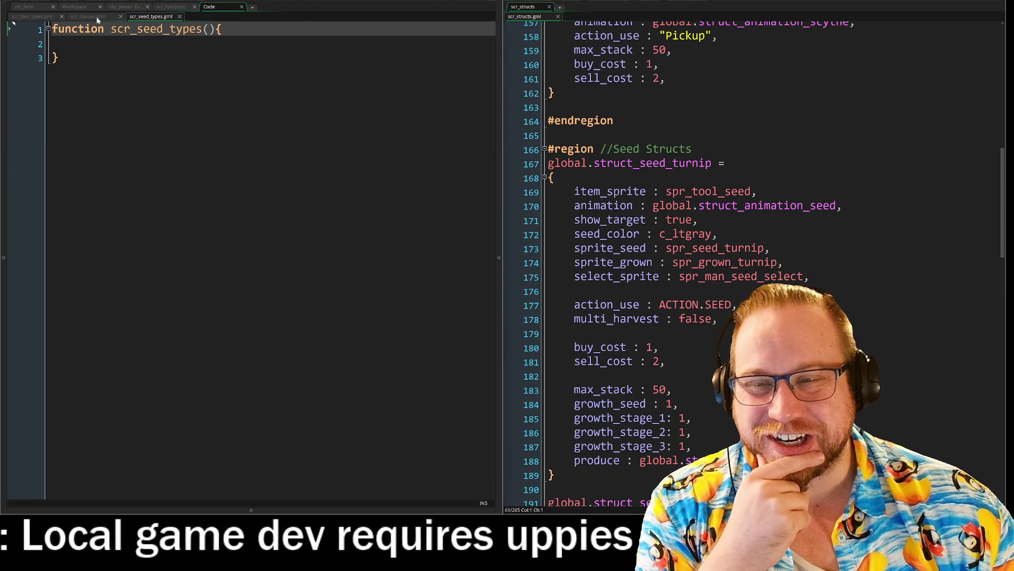
Paste the Pickup constructor header from scr_tool_types over scr_seed_types' default code.
left_click(93, 21)
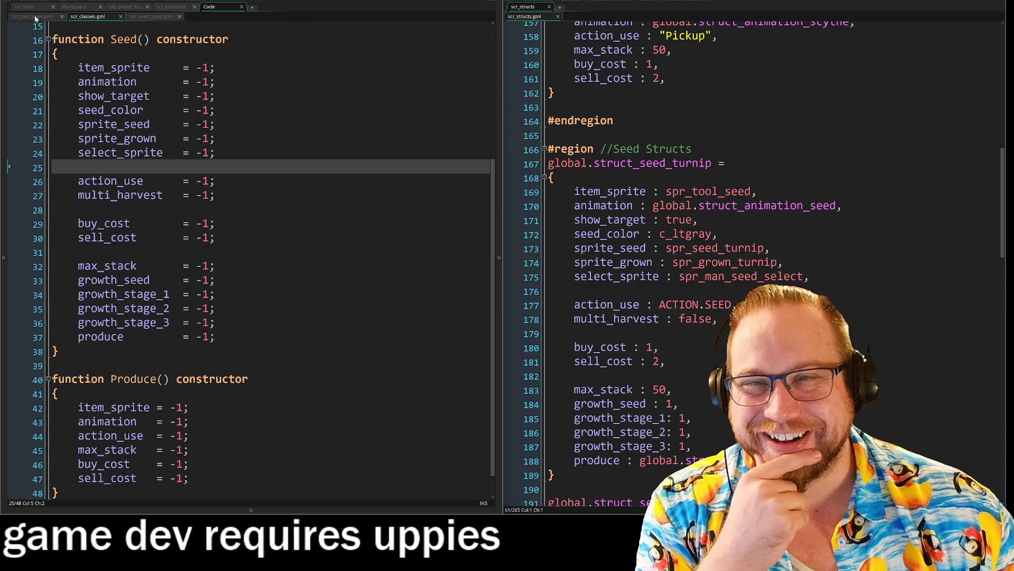
left_click(34, 18)
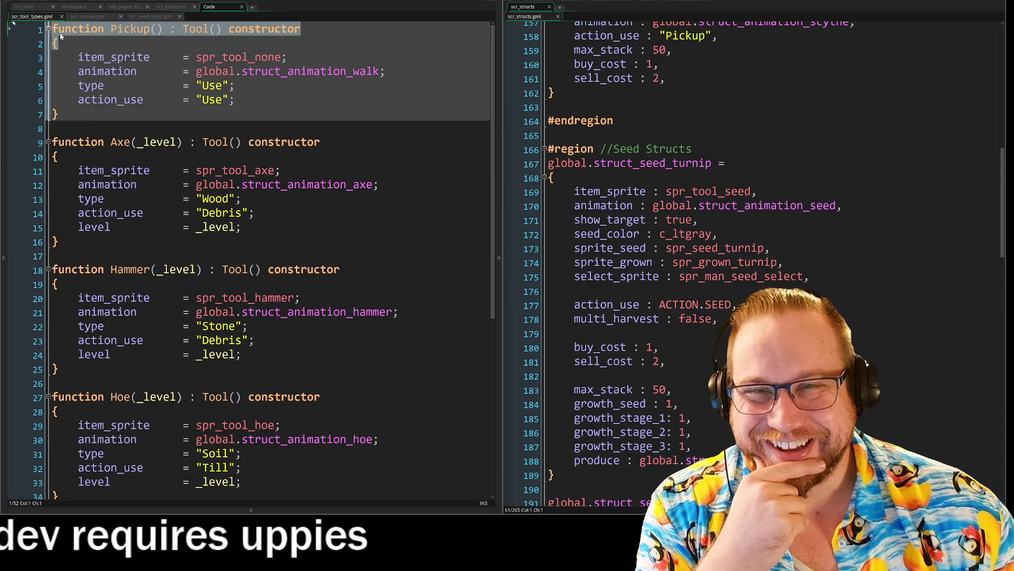
left_click(153, 16)
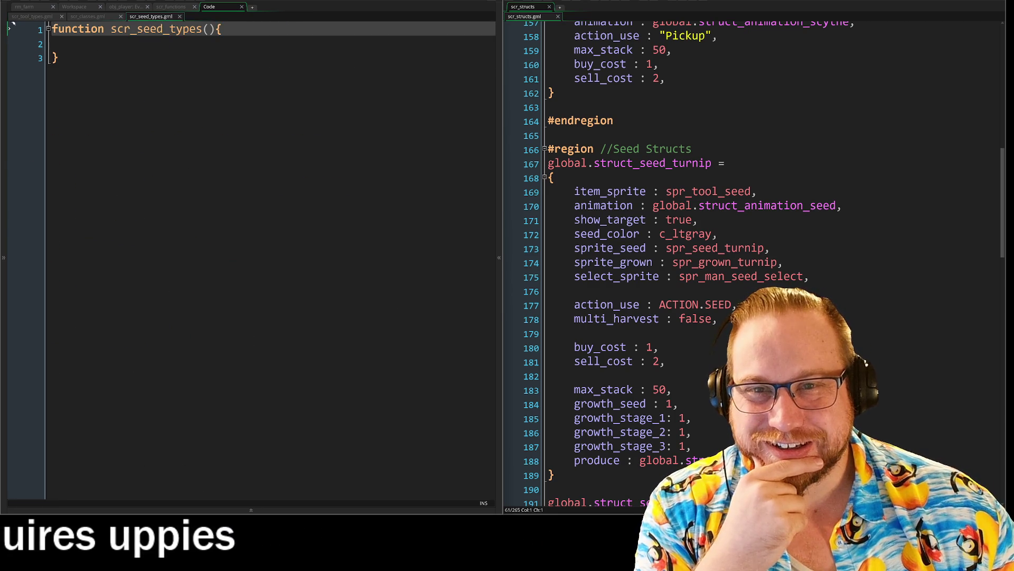
key("ctrl+a")
type("function Pickup() : Tool() constructor {")
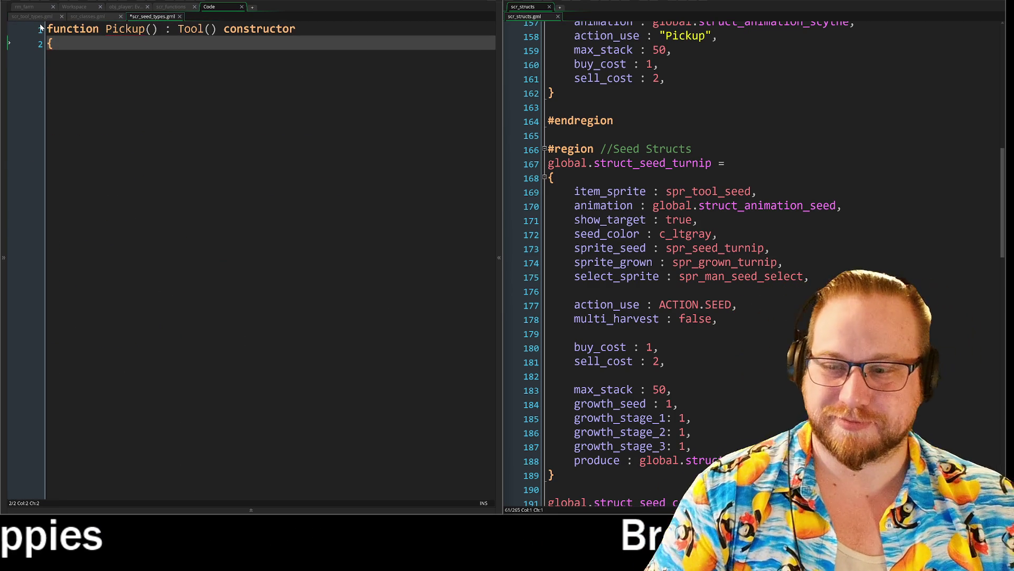
Rename the pasted constructor to Turnip inheriting from Seed() and close its body with a brace.
double_click(129, 29)
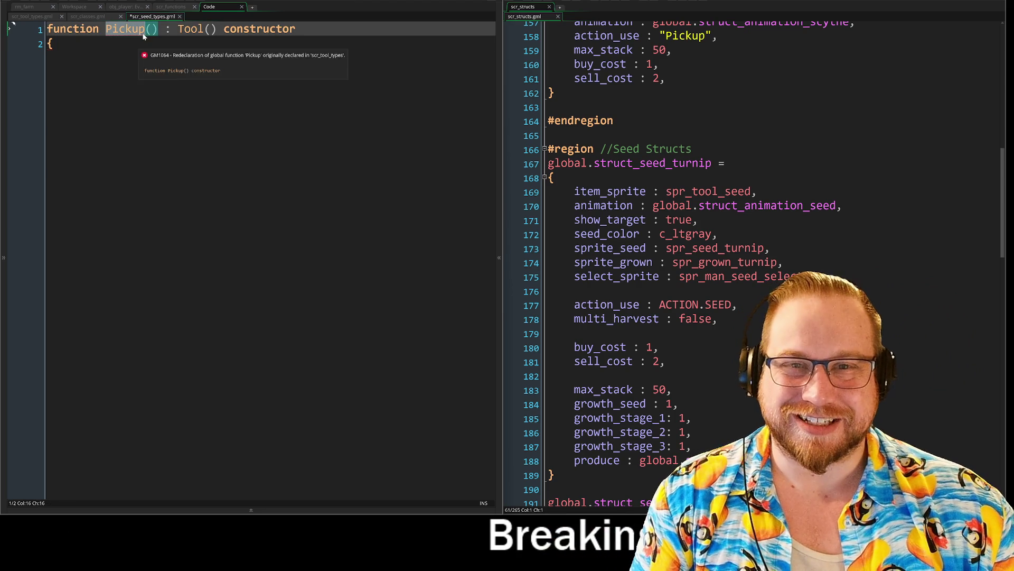
type("Turnip")
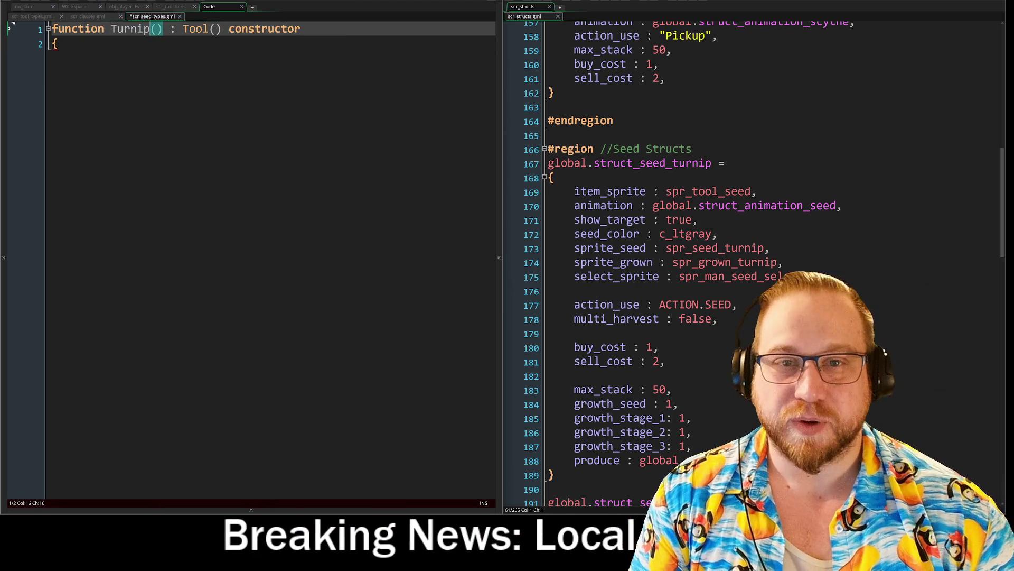
double_click(196, 29)
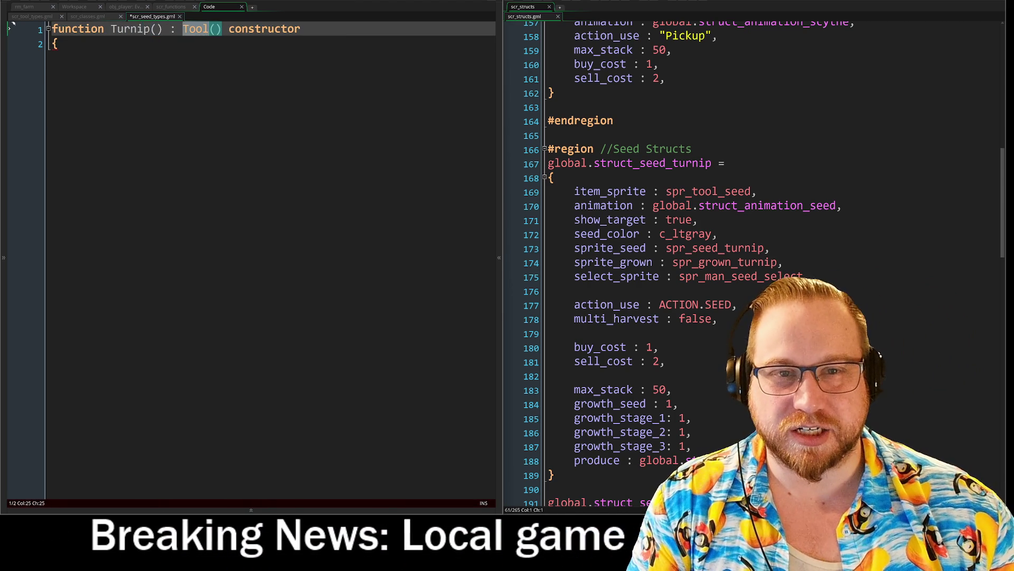
type("Sedd")
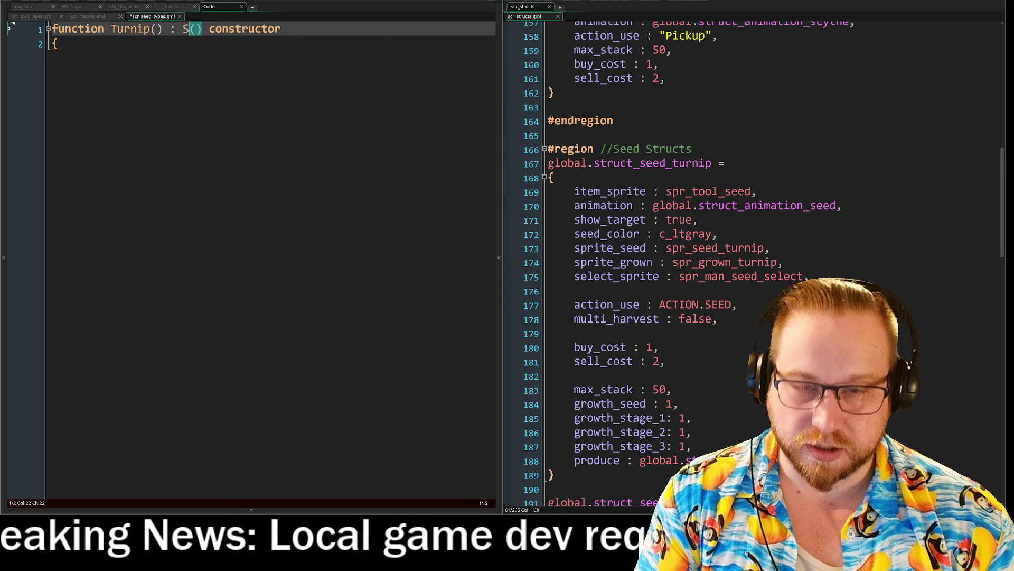
key("BackSpace")
key("BackSpace")
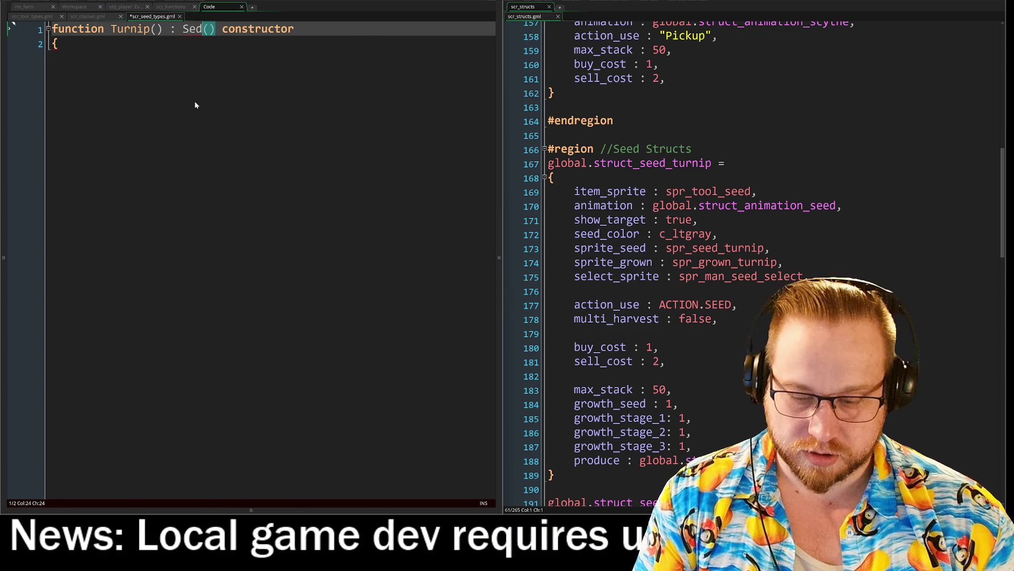
type("ed")
key("Escape")
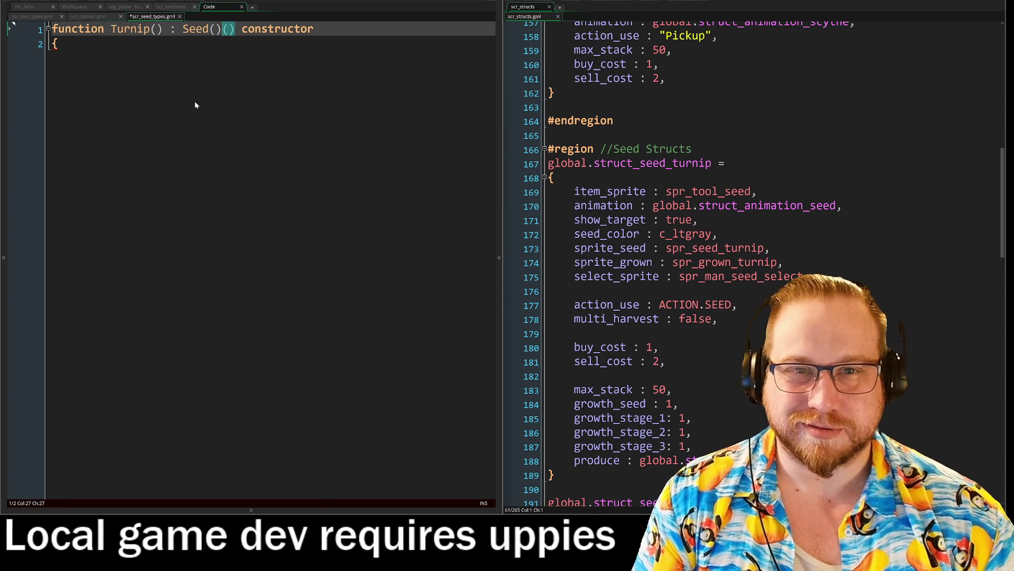
key("Right")
key("Right")
key("Down")
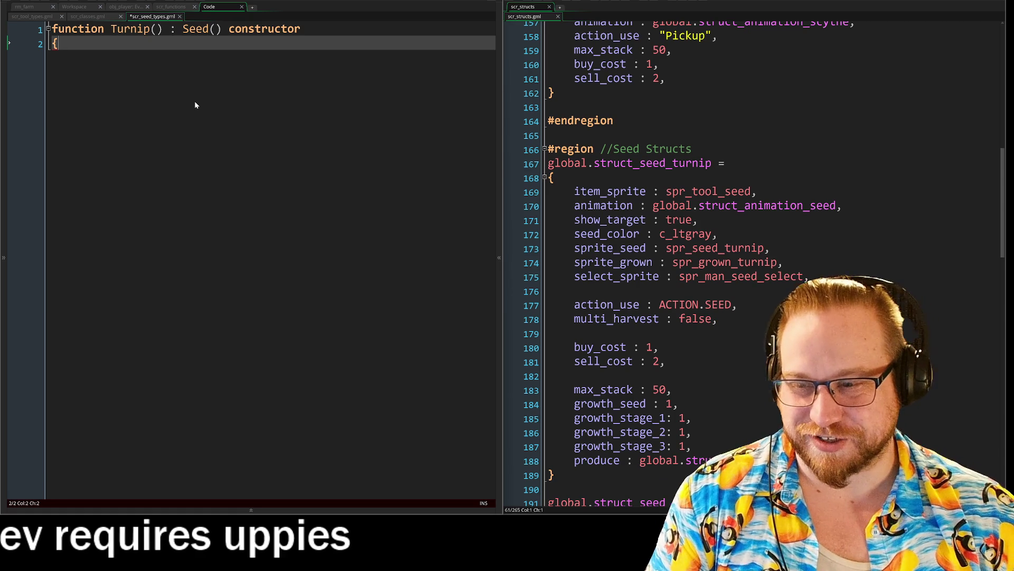
key("Return")
key("Return")
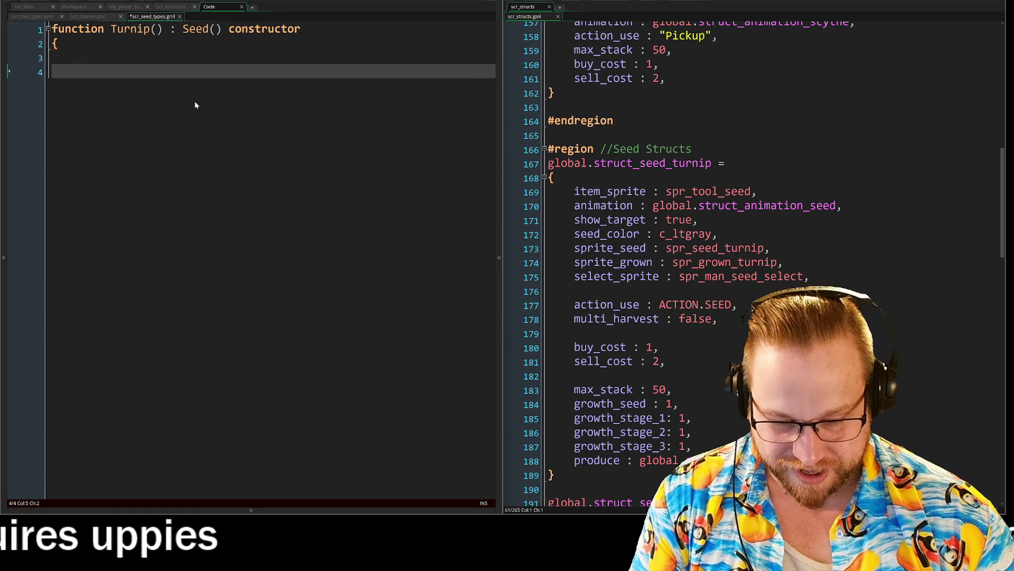
type("}")
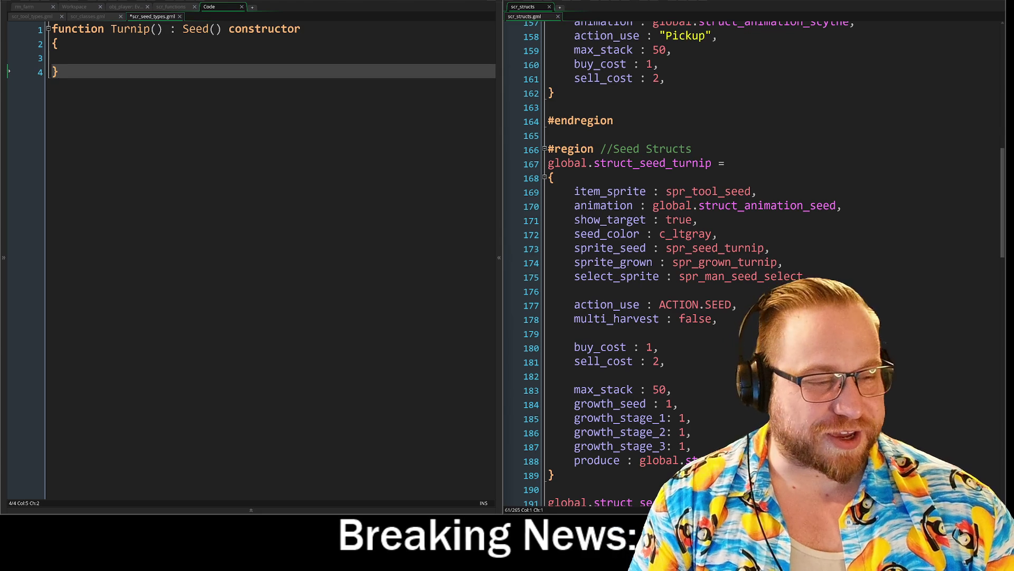
mouse_move(708, 461)
left_mouse_down()
mouse_move(544, 461)
mouse_move(531, 193)
left_mouse_up()
key("ctrl+c")
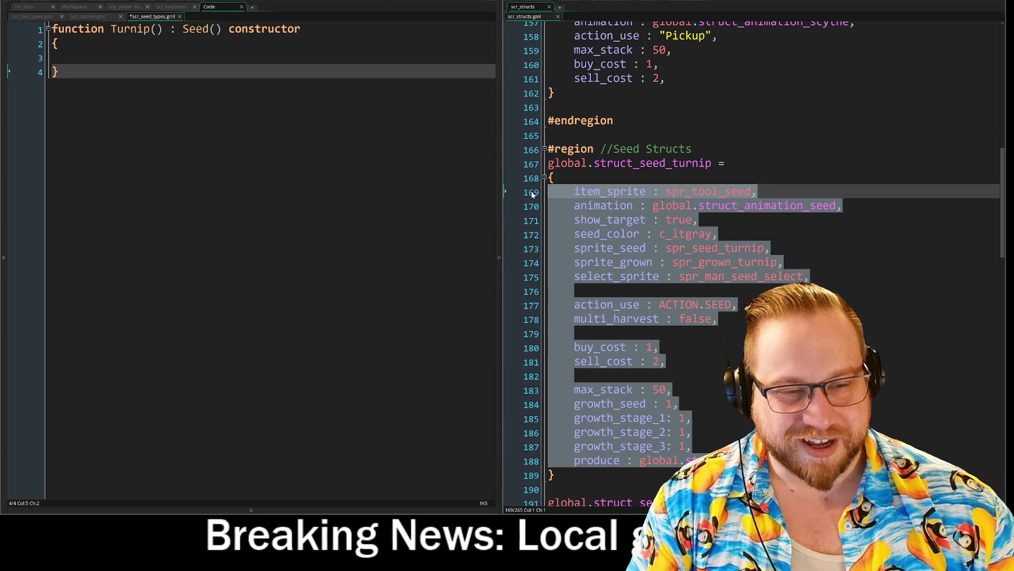
Paste the turnip seed fields into the Turnip() constructor and close it with a brace.
left_click(81, 57)
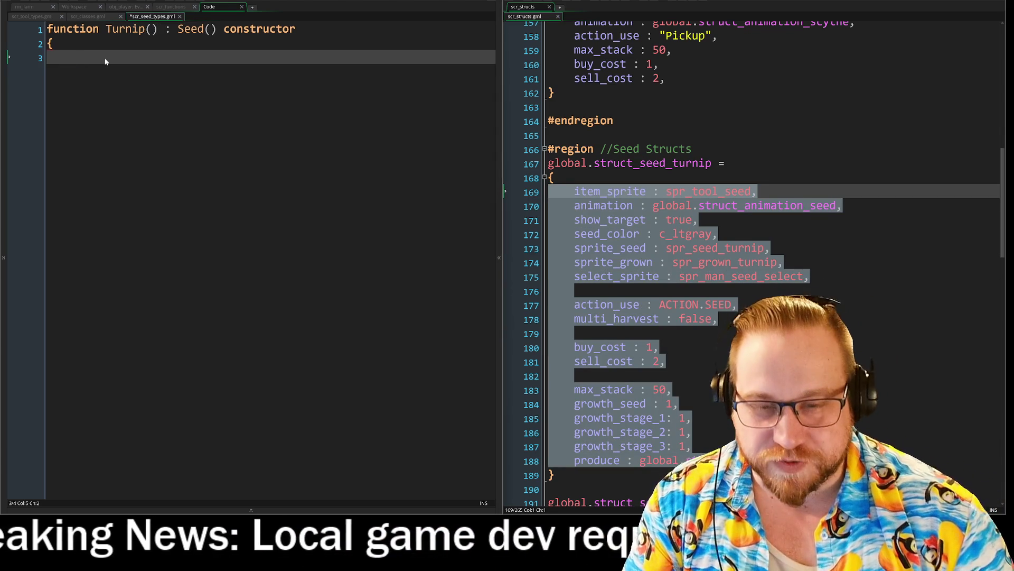
key("ctrl+v")
key("Return")
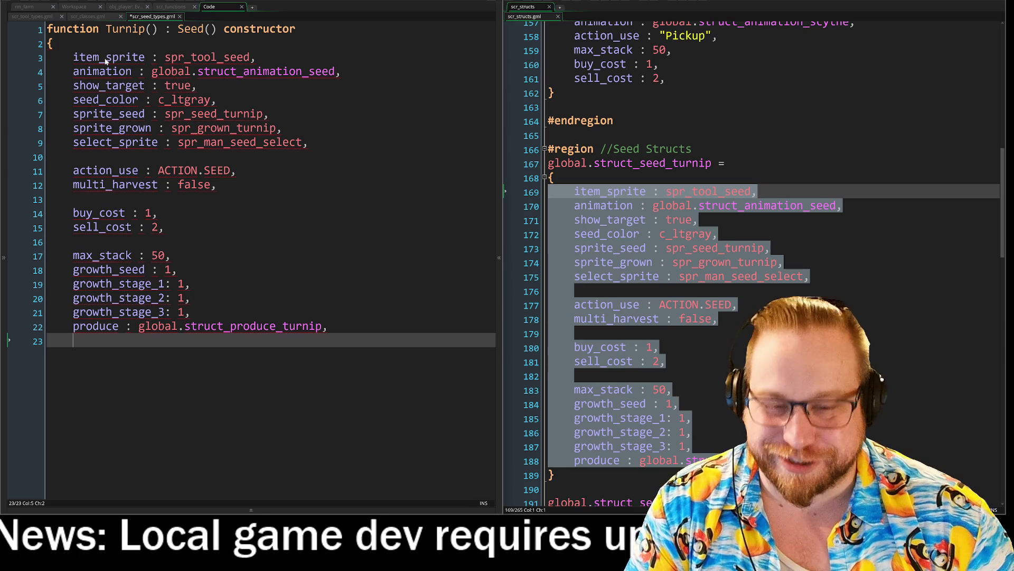
type("}")
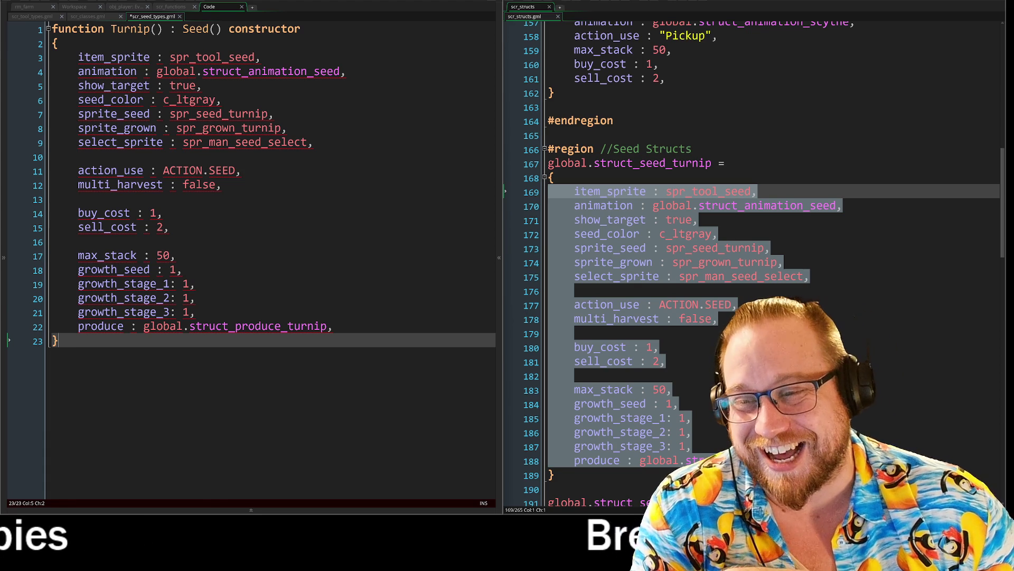
left_click(163, 56)
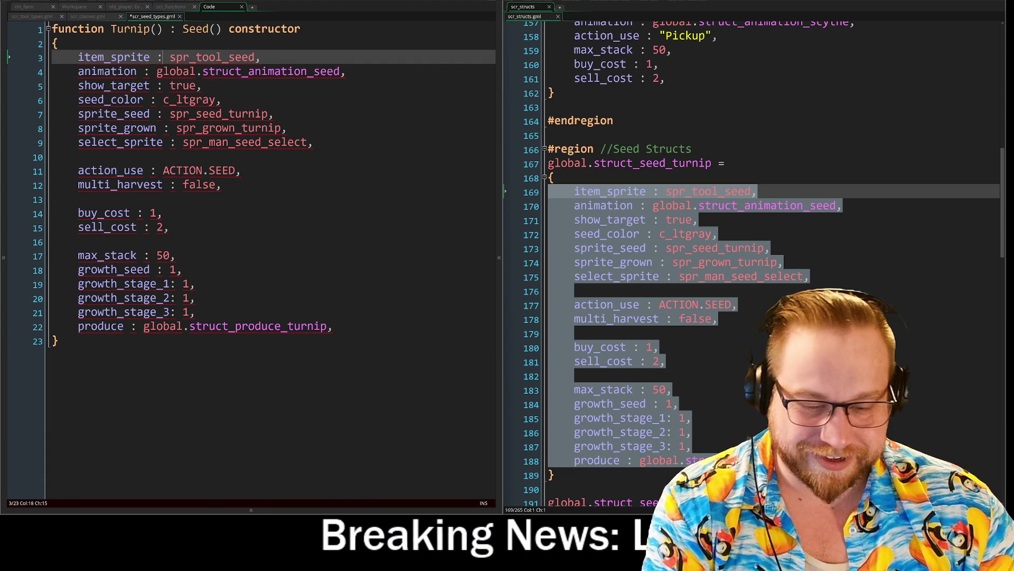
Change item_sprite's colon to '=' in Turnip() and compare with Seed() in scr_classes.
key("BackSpace")
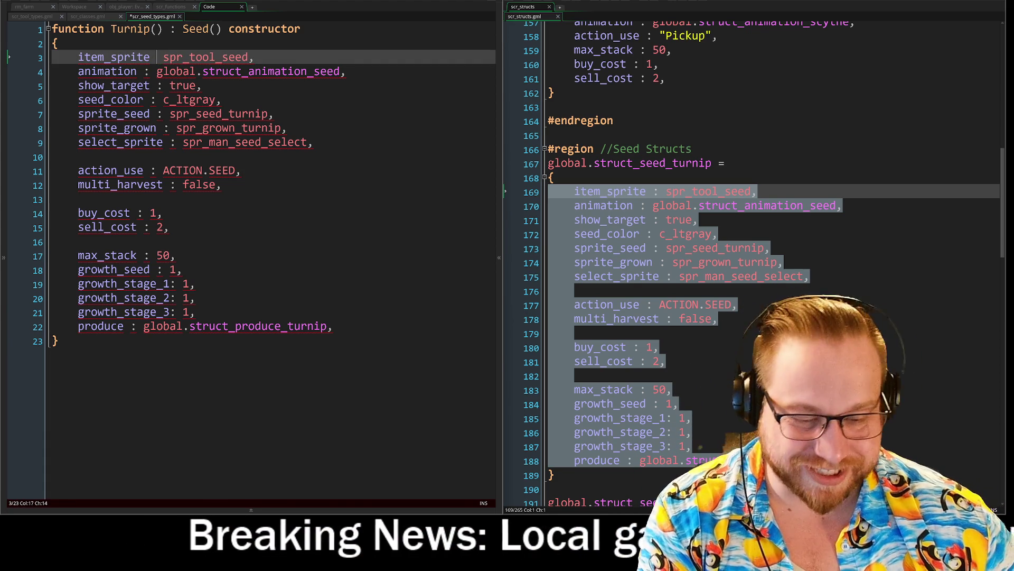
type("=")
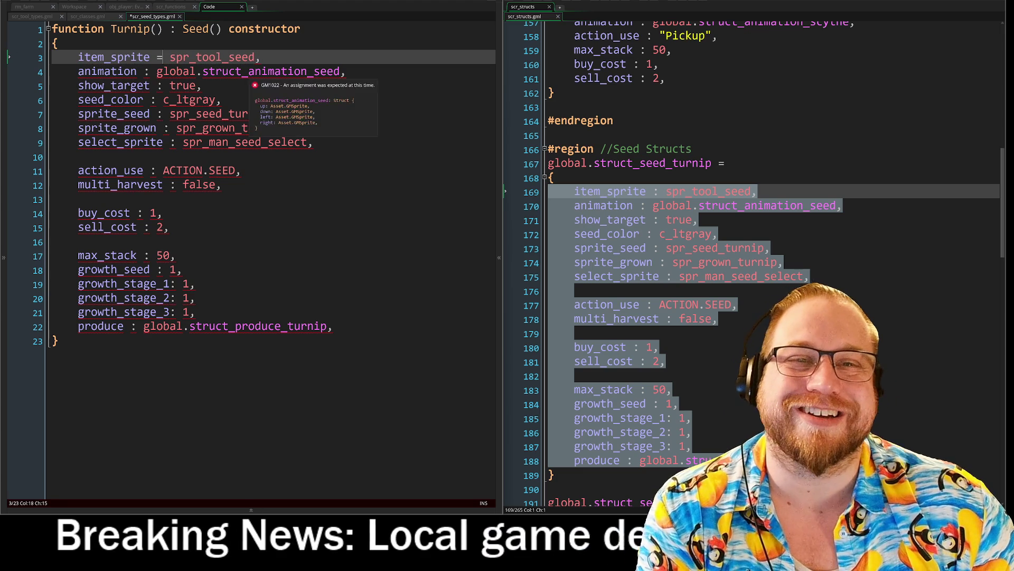
mouse_move(255, 57)
left_mouse_down()
mouse_move(169, 57)
mouse_move(254, 59)
left_mouse_up()
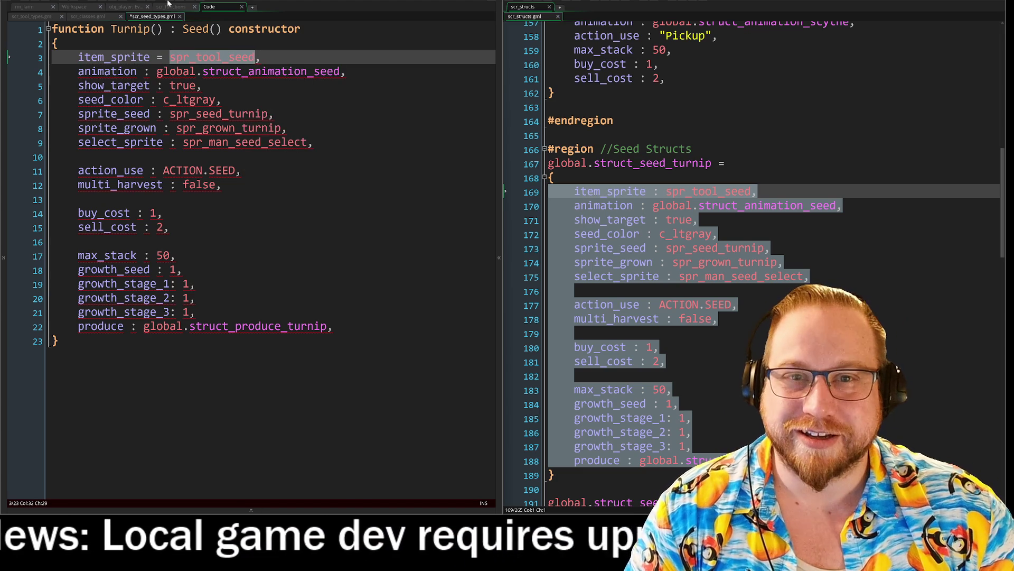
left_click(88, 17)
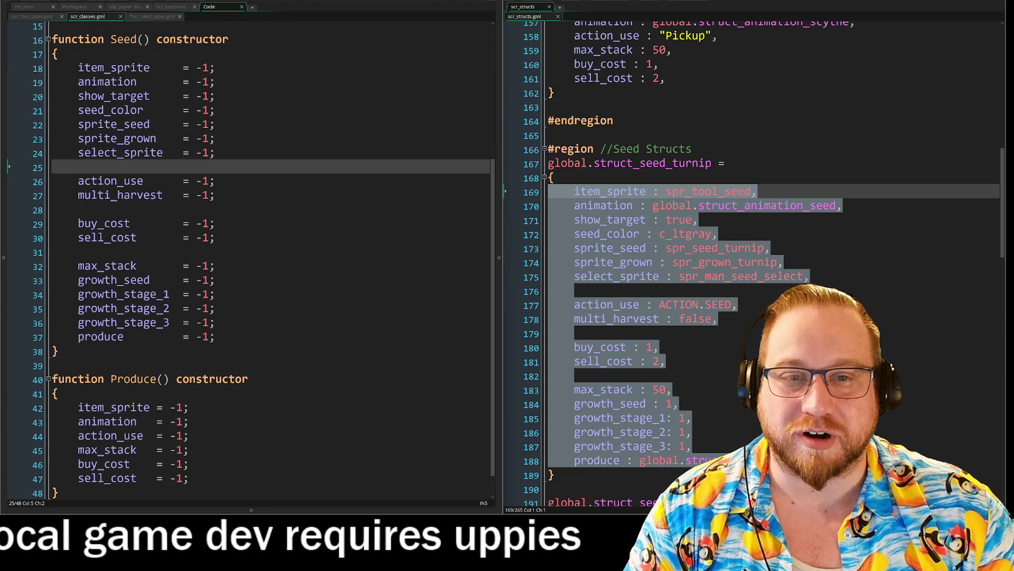
left_click(153, 16)
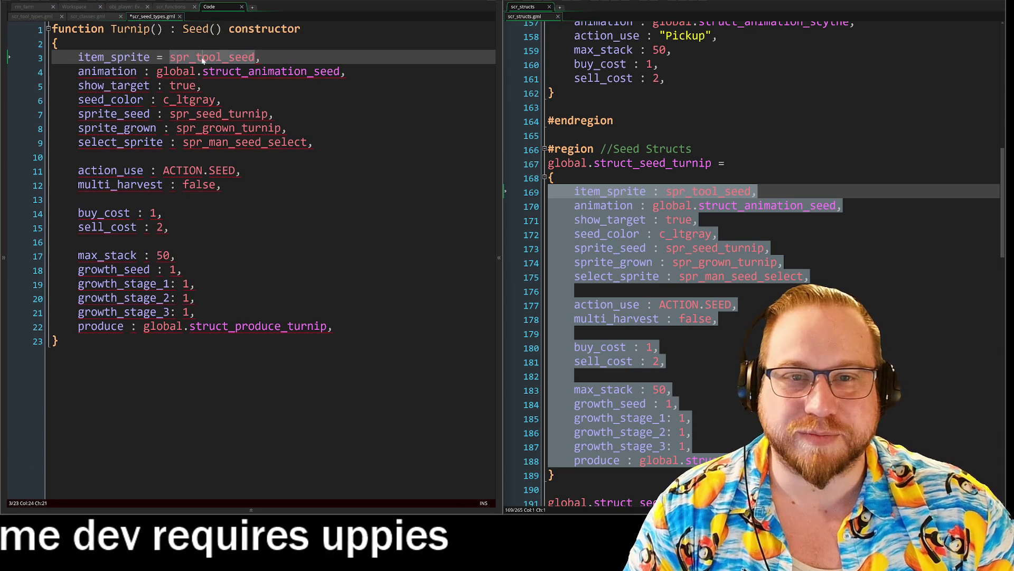
Copy global.struct_animation_seed from Turnip's animation line and select Seed()'s -1 animation default.
left_click(158, 71)
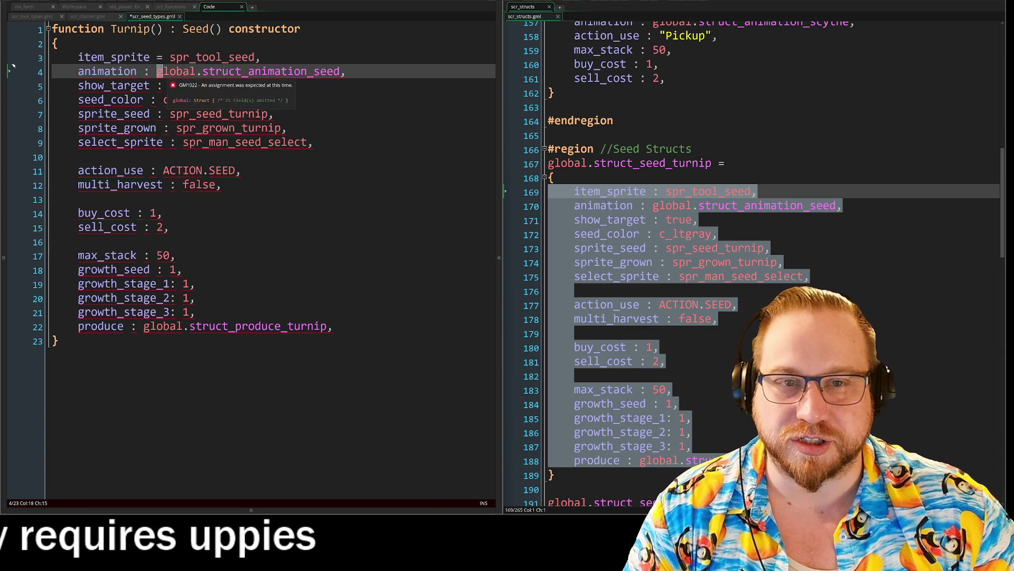
left_click(167, 71)
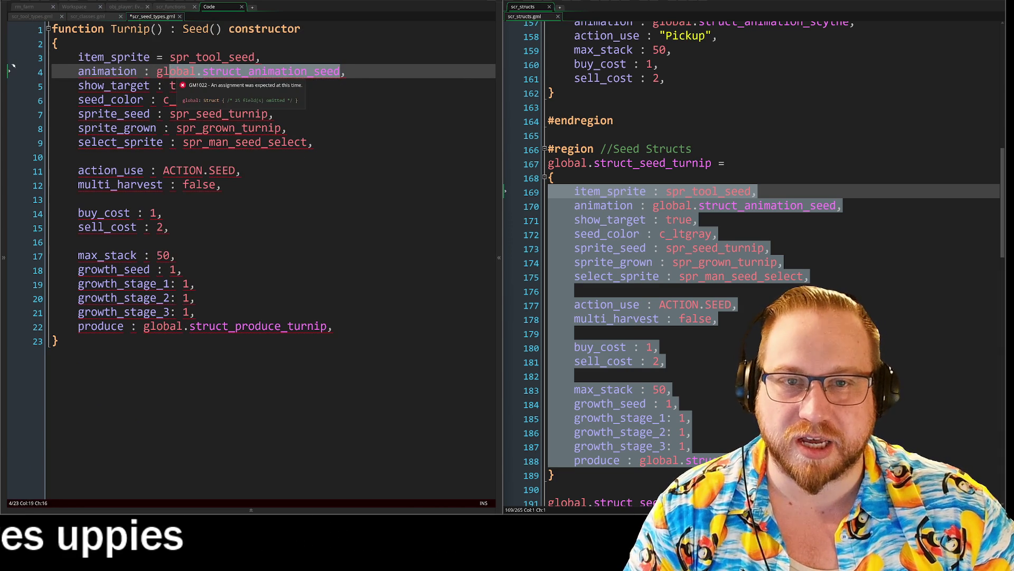
key("Left")
key("Left")
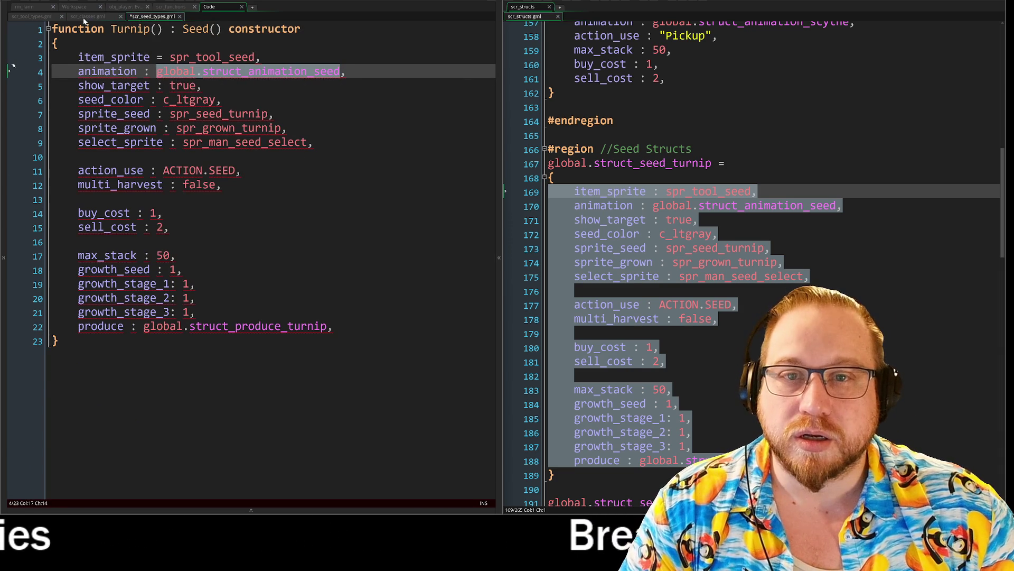
left_click(86, 17)
double_click(204, 82)
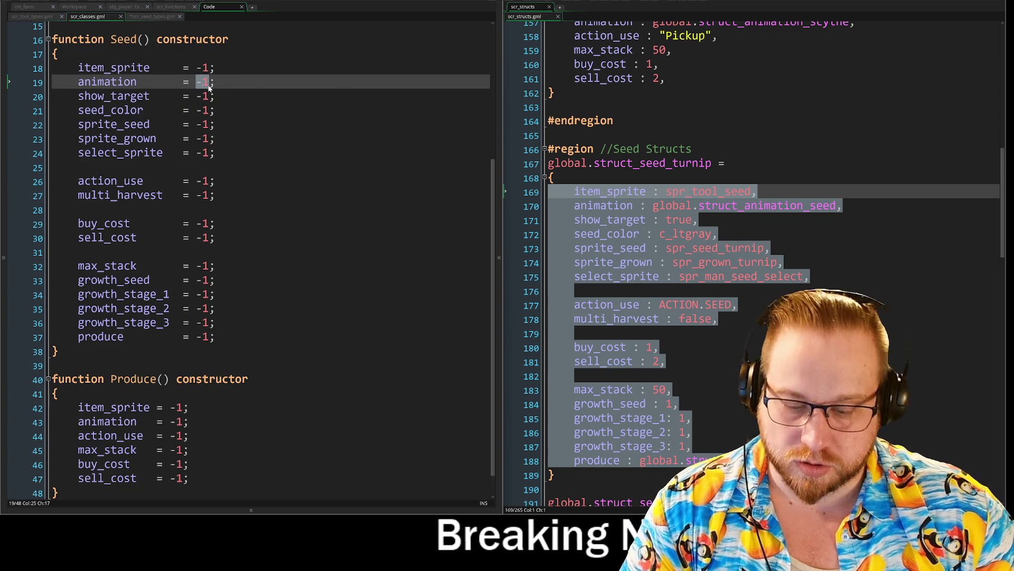
Set Seed()'s animation default to global.struct_animation_seed and remove the animation line from Turnip().
type("global.struct_animation_seed")
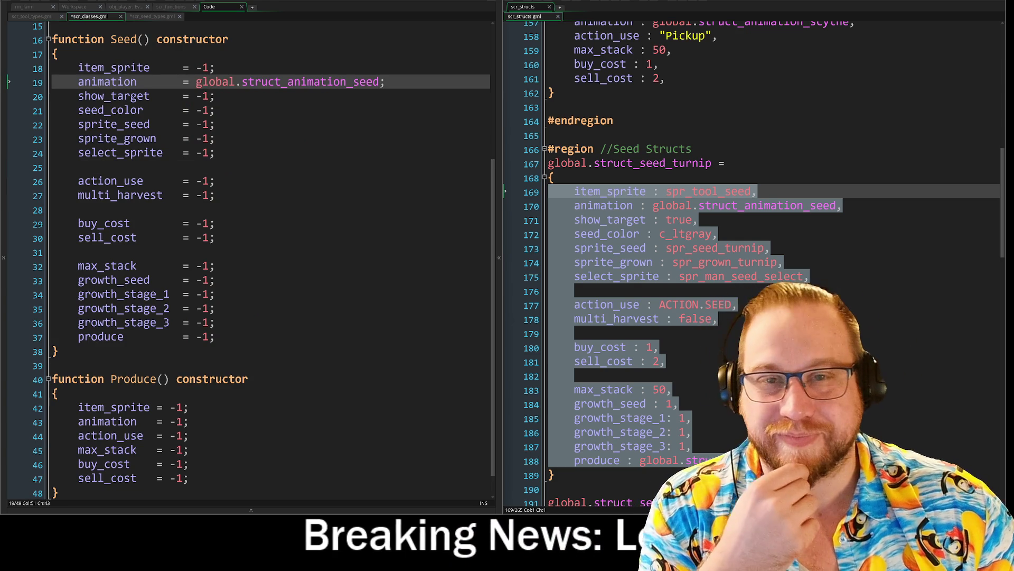
left_click(150, 16)
left_click_drag(346, 71, 51, 71)
key("BackSpace")
key("BackSpace")
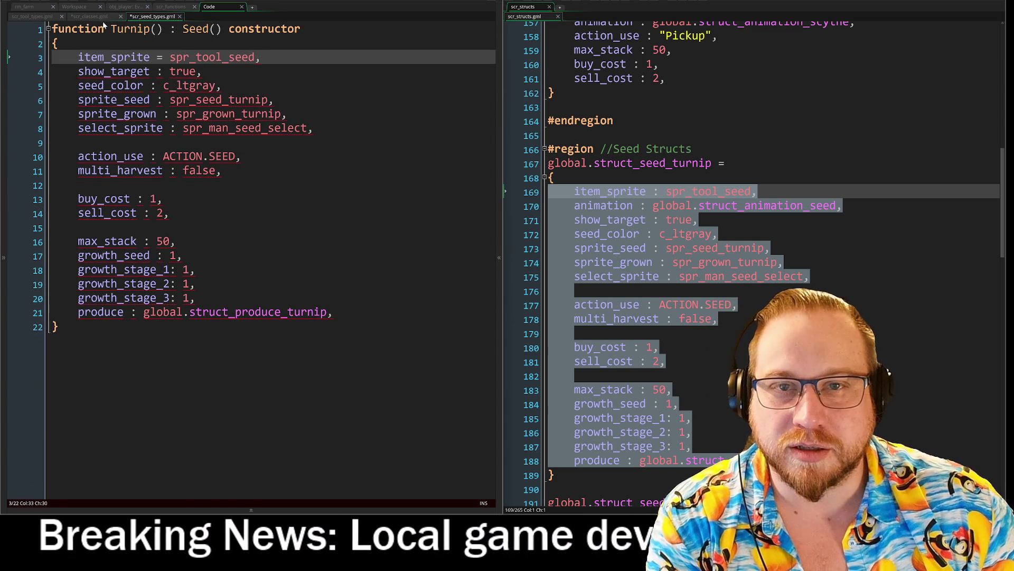
Change Seed()'s show_target default from -1 to true and review both constructors.
left_click(88, 16)
left_click_drag(209, 96, 194, 101)
type("true")
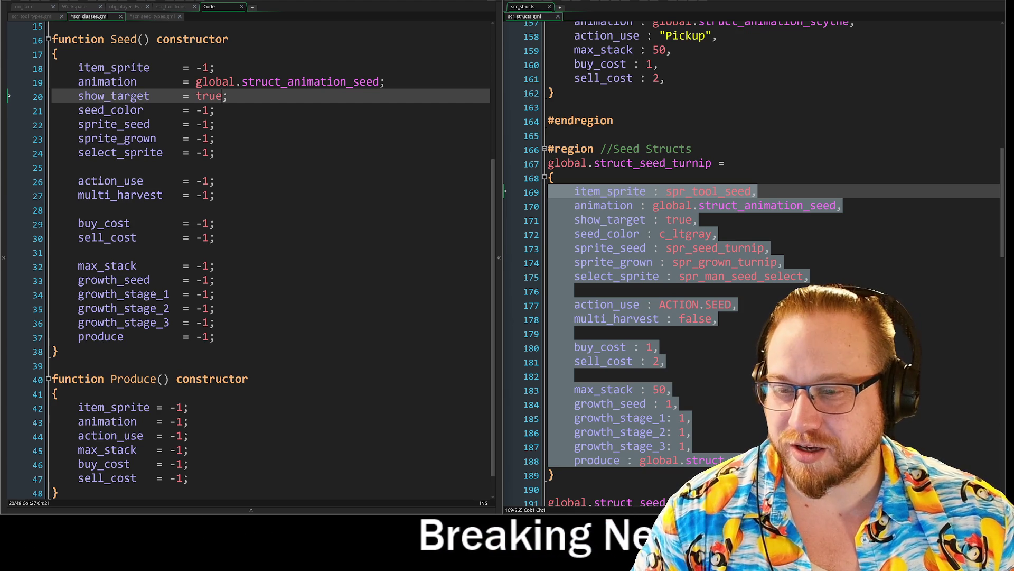
left_click(214, 110)
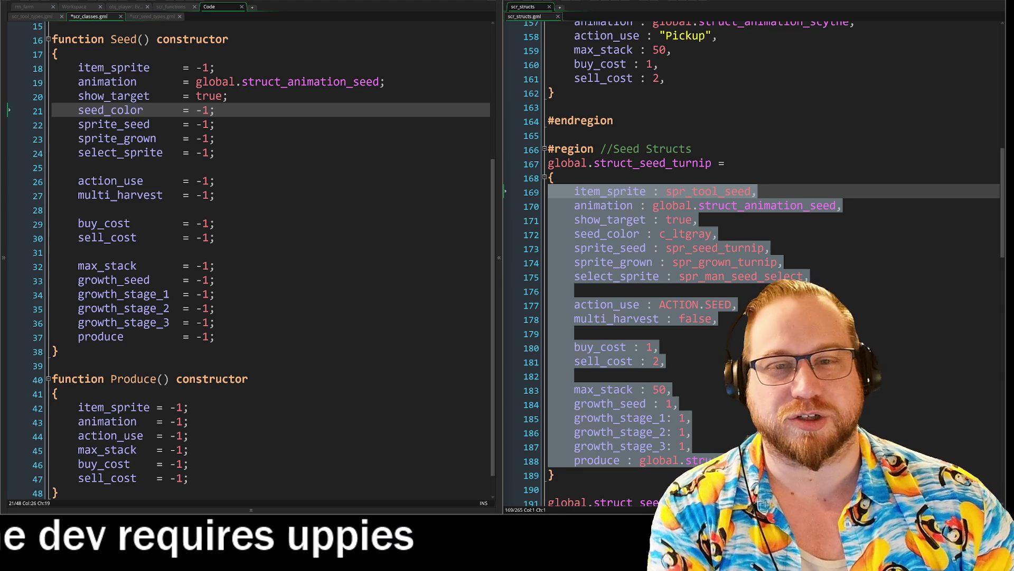
left_click(739, 223)
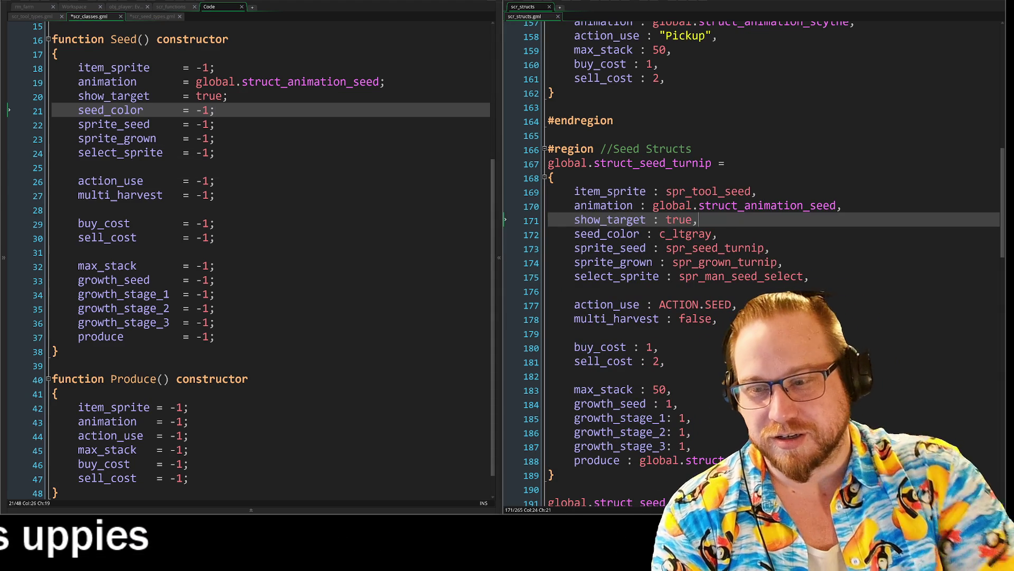
left_click(157, 17)
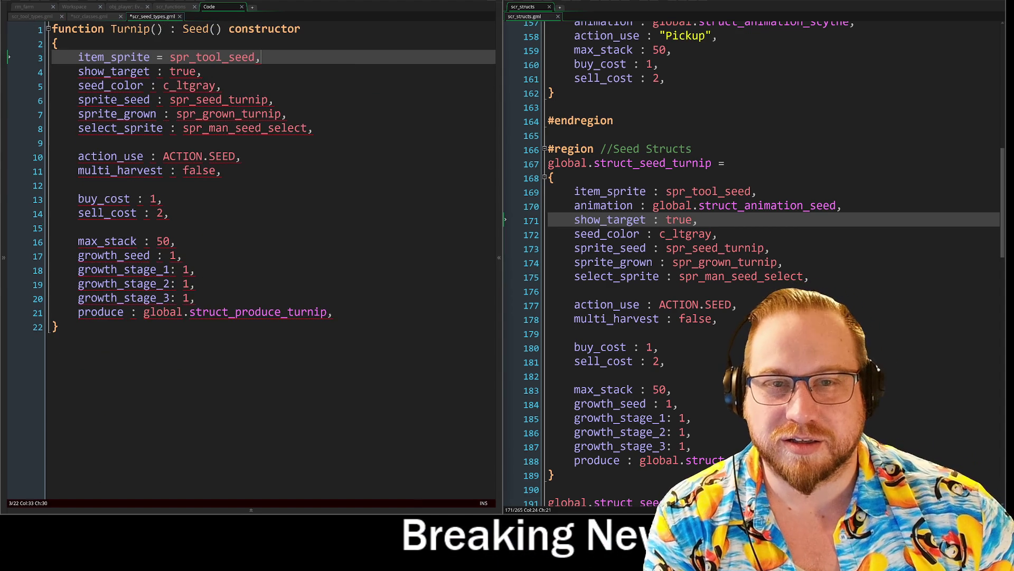
left_click(90, 17)
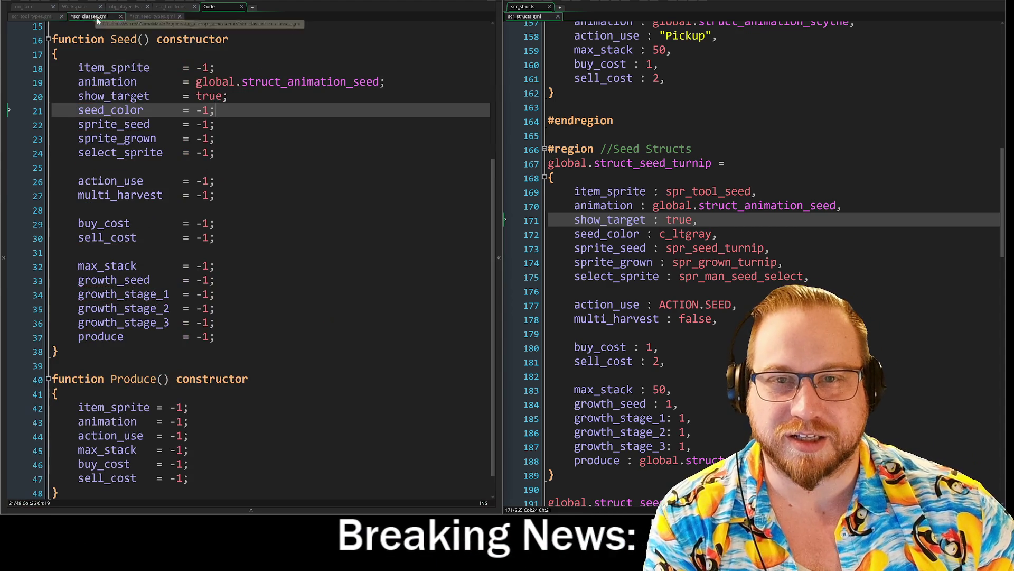
Delete Turnip()'s seed_color line and end the item_sprite through select_sprite lines with semicolons.
left_click(143, 19)
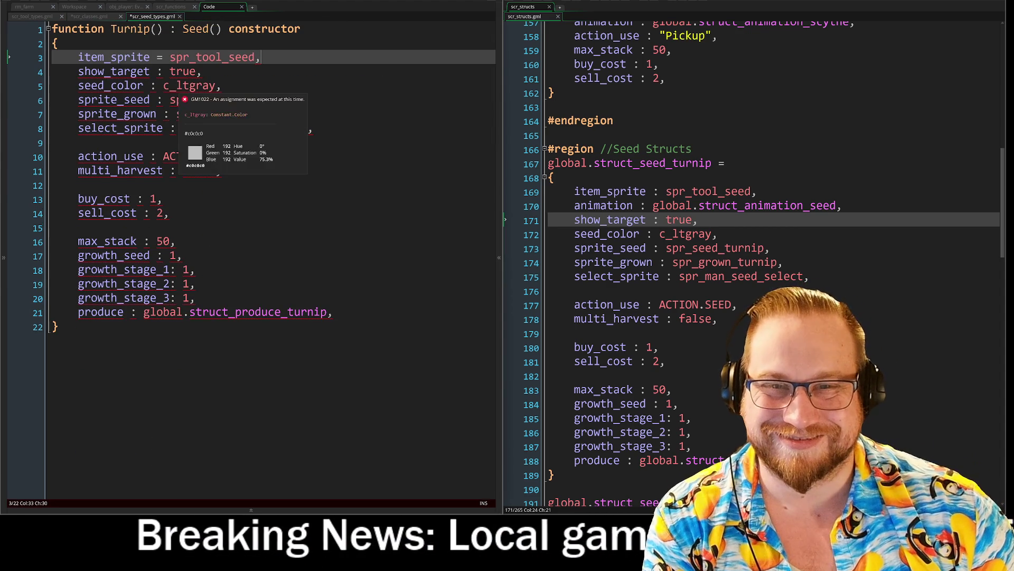
left_click_drag(222, 86, 51, 86)
key("BackSpace")
key("BackSpace")
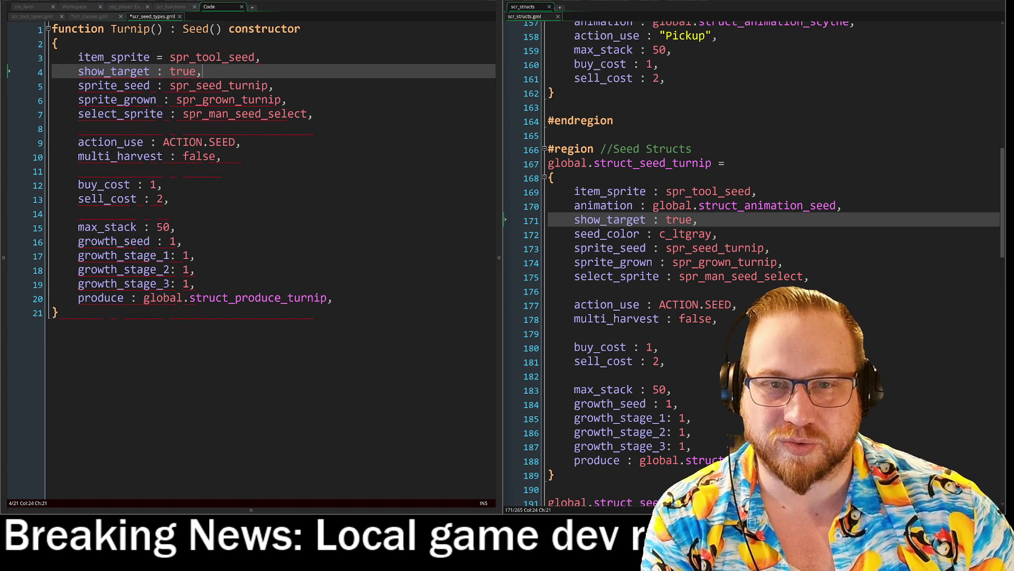
left_click(260, 57)
key("BackSpace")
type(";")
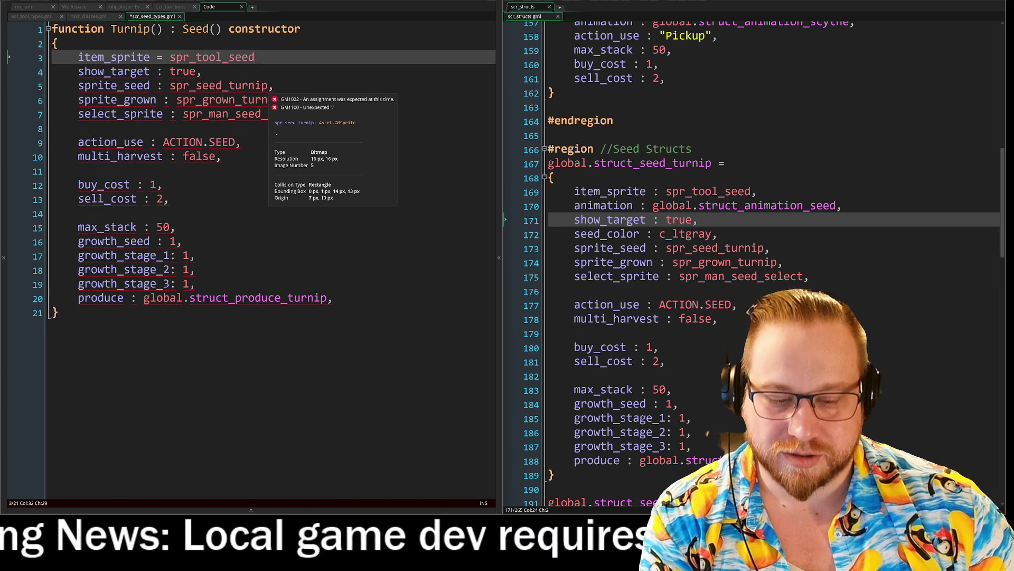
left_click(202, 72)
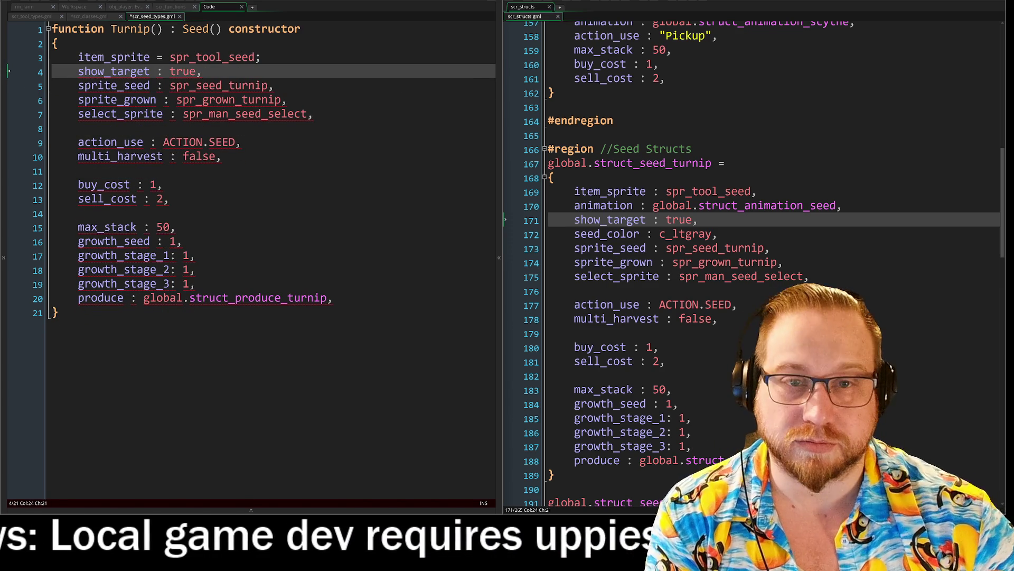
type(";")
left_click(274, 86)
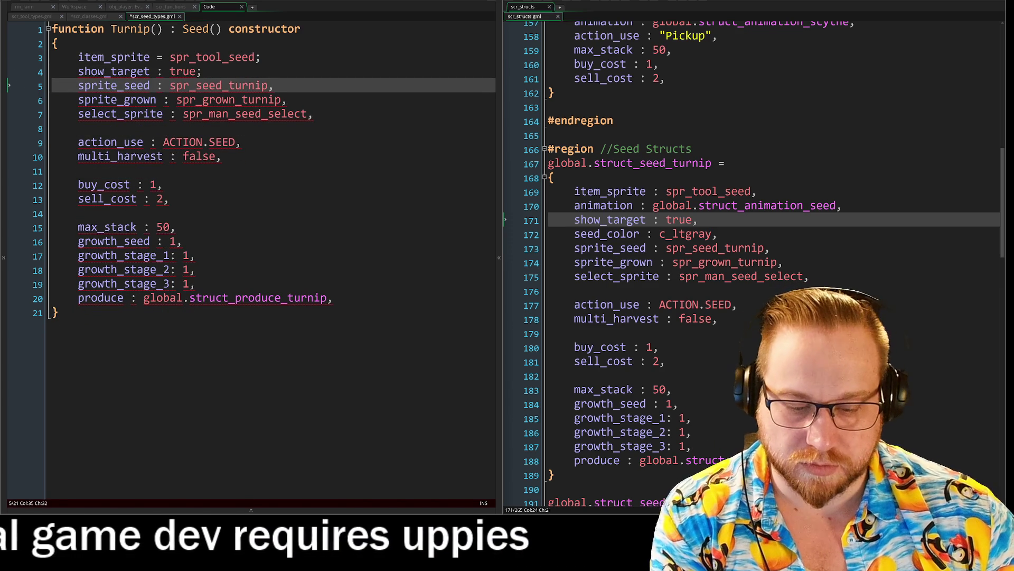
key("BackSpace")
left_click(287, 100)
key("BackSpace")
type(";")
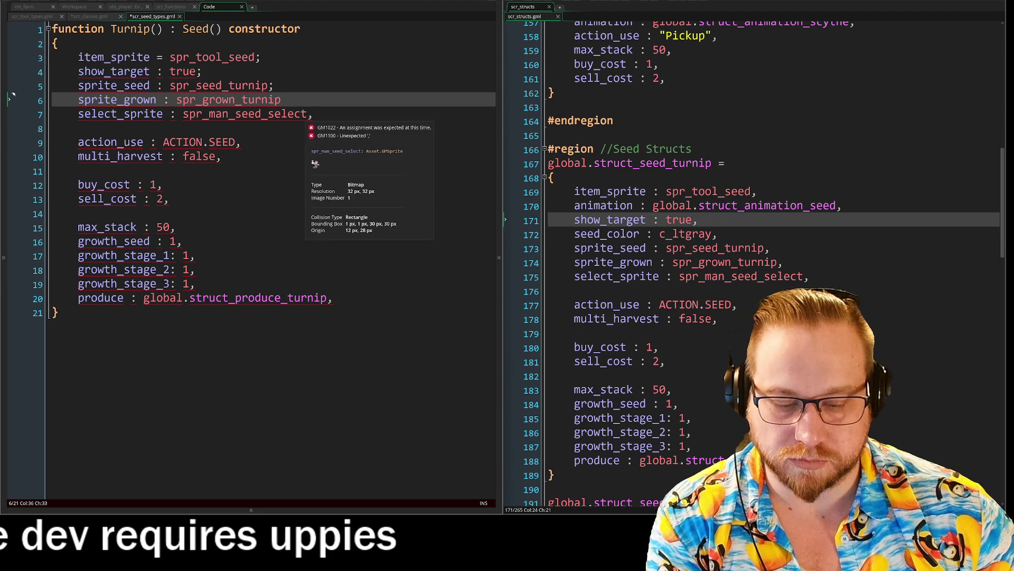
left_click(341, 120)
key("Delete")
key("BackSpace")
type(";")
key("Return")
Swap the trailing commas for semicolons on action_use, multi_harvest, buy_cost, sell_cost and max_stack.
key("Down")
key("End")
key("BackSpace")
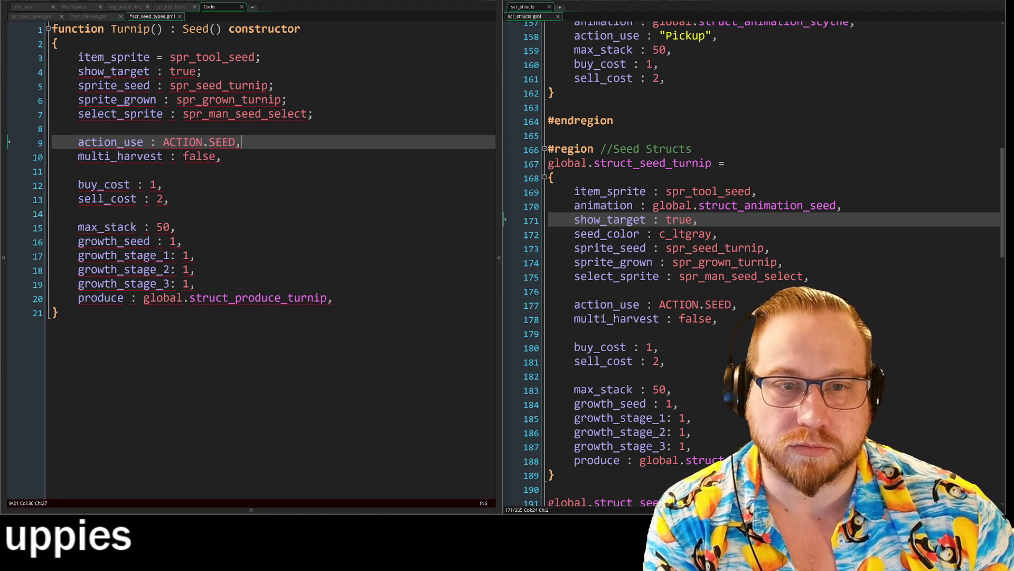
key("Down")
key("BackSpace")
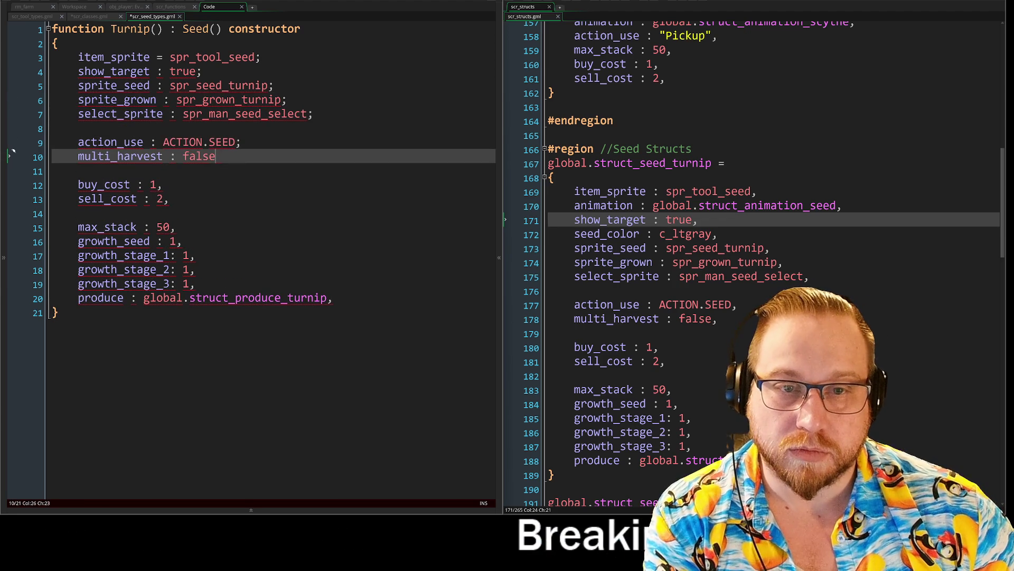
type(";")
key("Down")
key("Down")
key("BackSpace")
type(";")
key("Down")
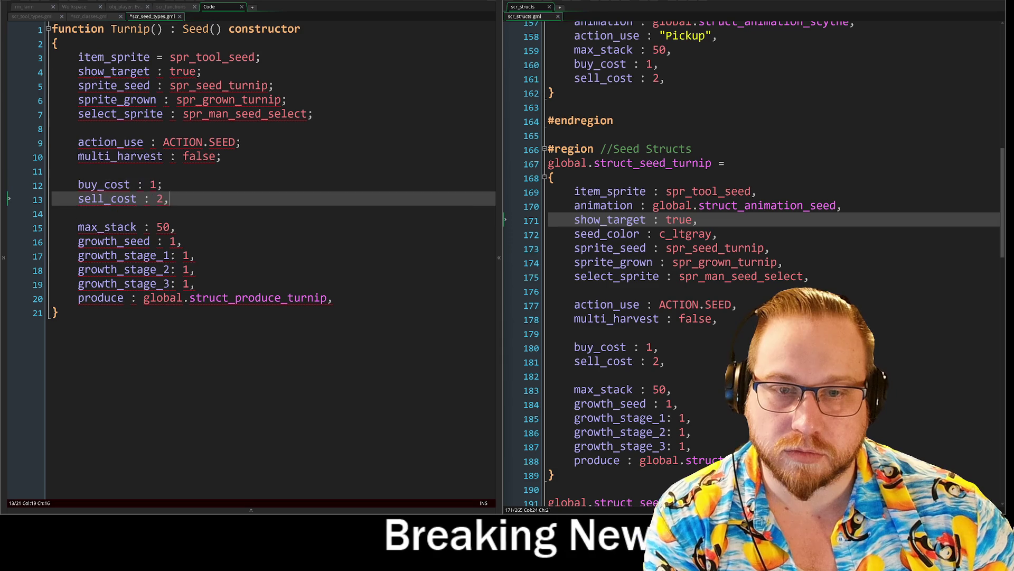
key("BackSpace")
type(";")
key("Down")
key("Down")
key("Down")
key("Up")
key("End")
key("BackSpace")
type(";")
End growth_seed through produce with semicolons and change produce's colon to '='.
key("Down")
key("End")
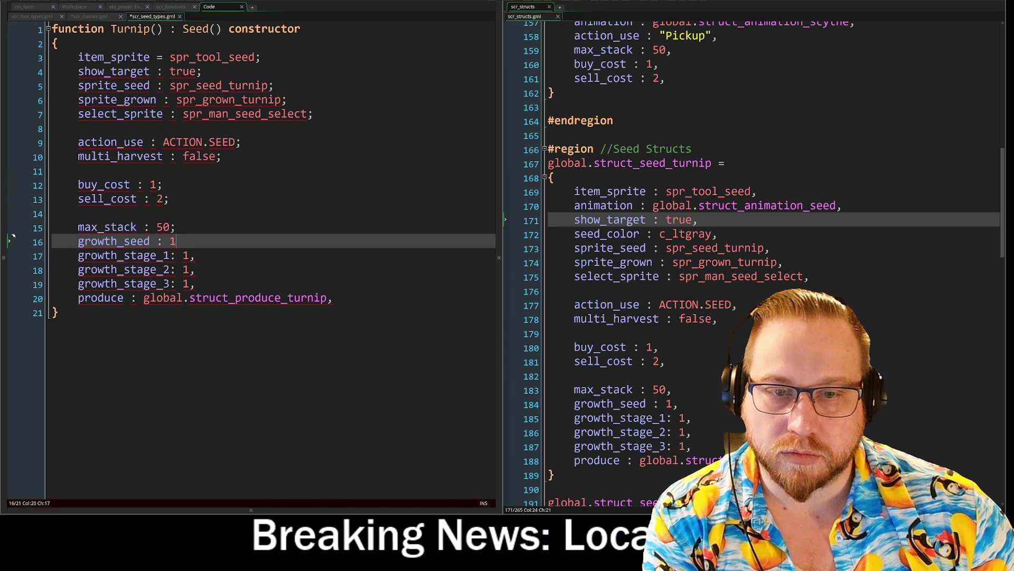
key("Down")
key("BackSpace")
type(";")
key("Down")
key("BackSpace")
type(";")
key("Down")
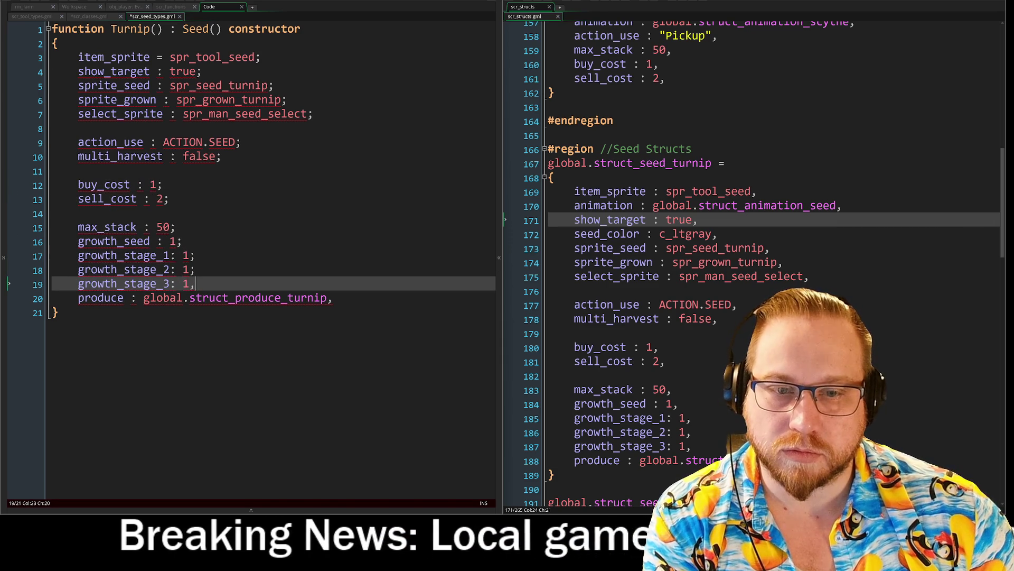
key("BackSpace")
type(";")
key("Down")
key("End")
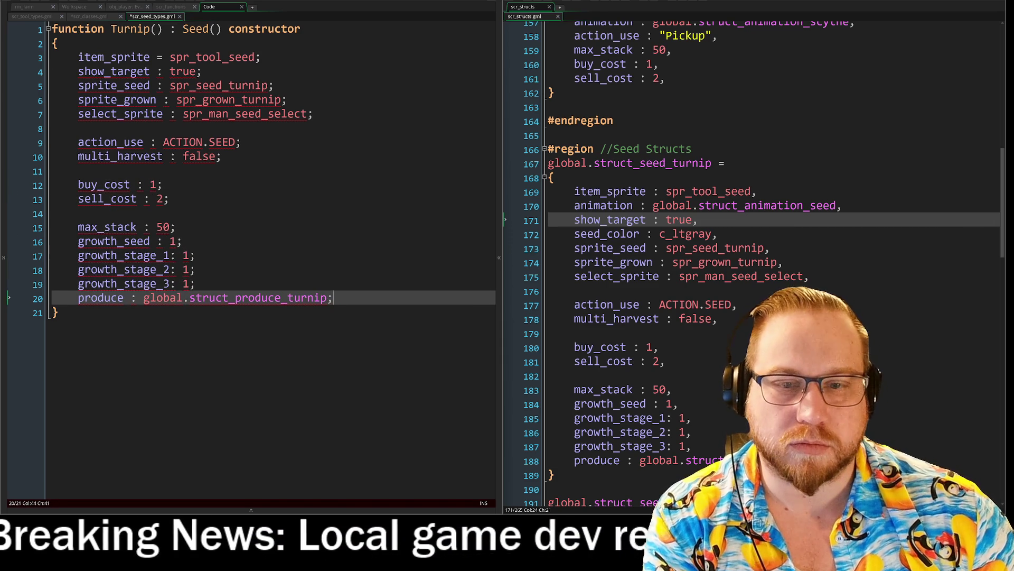
left_click(137, 297)
key("BackSpace")
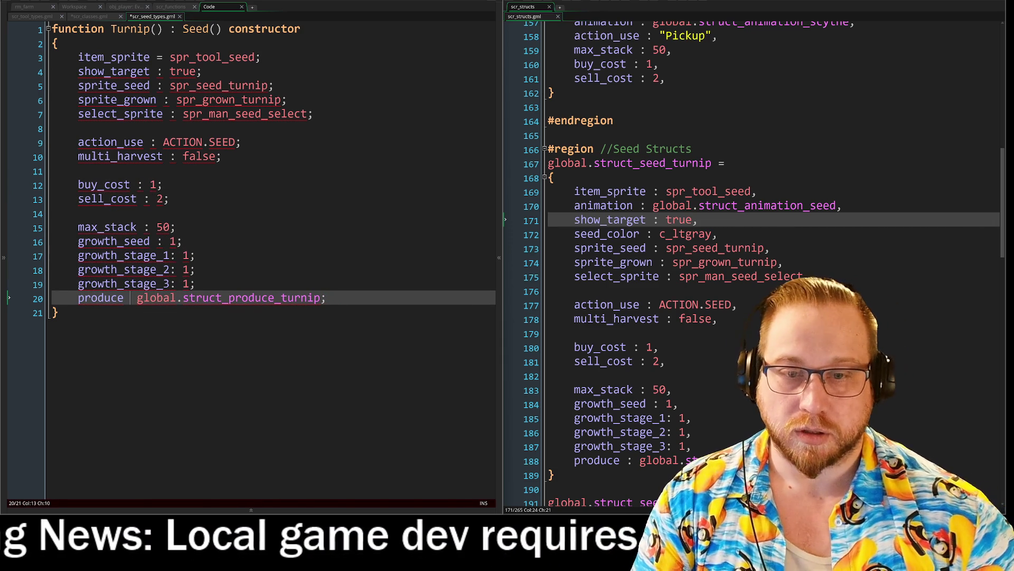
type("=")
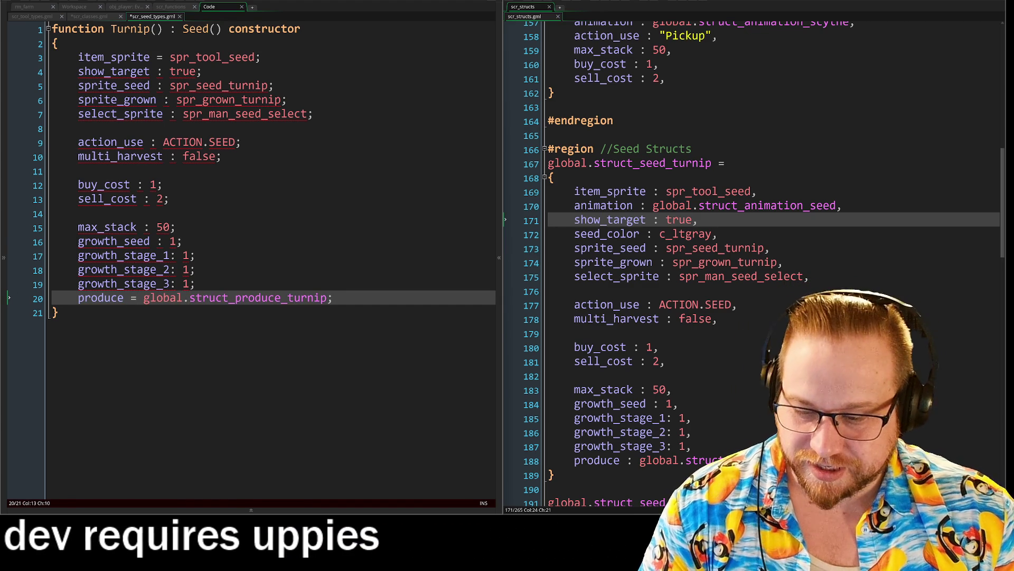
Tab-align produce's '=' and turn growth_stage_3 and growth_stage_2 colons into aligned '=' signs.
key("Tab")
key("Tab")
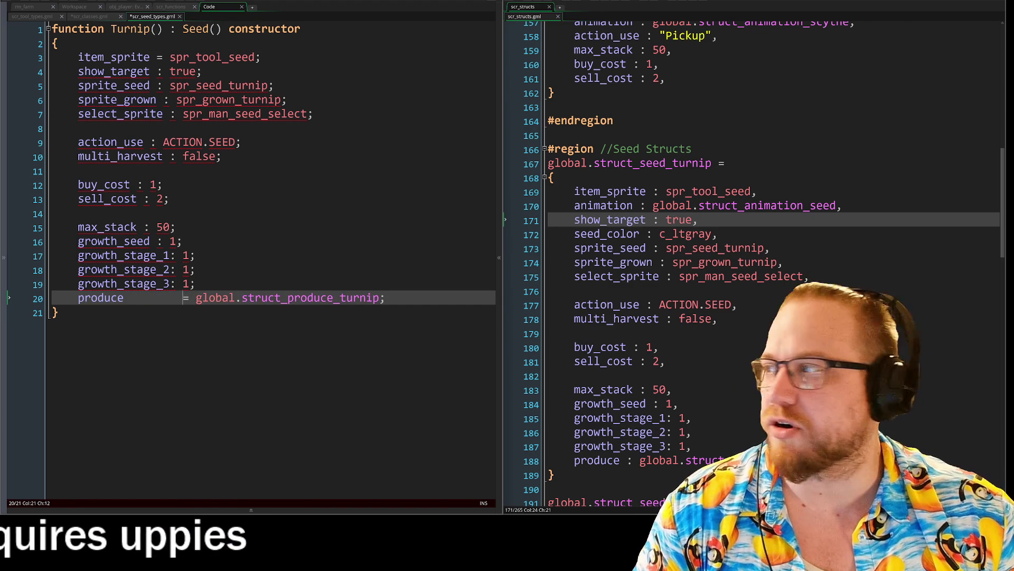
key("Tab")
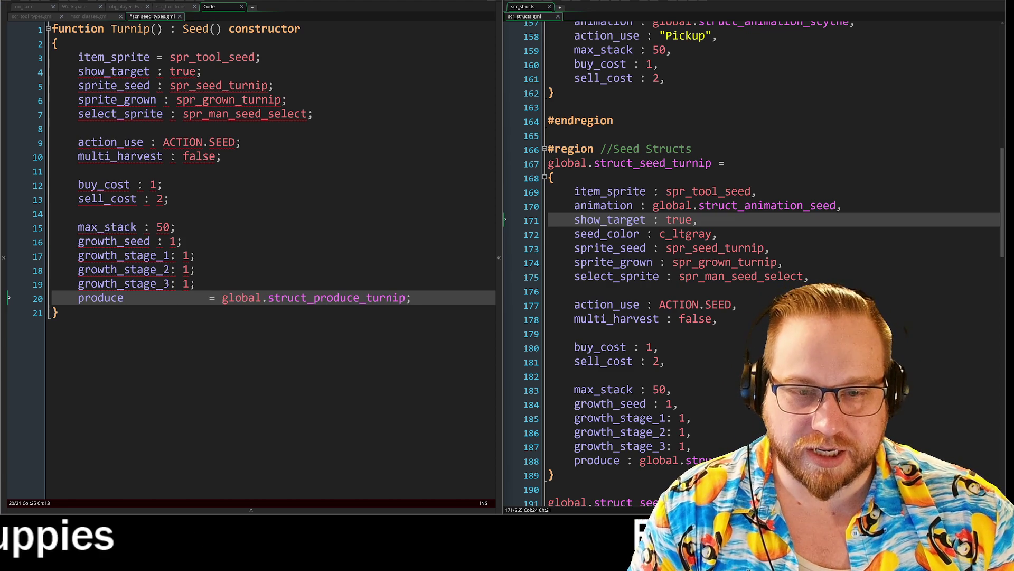
left_click(176, 283)
key("BackSpace")
type("=")
key("BackSpace")
key("Tab")
type("=")
left_click(176, 269)
key("BackSpace")
key("Tab")
type("=")
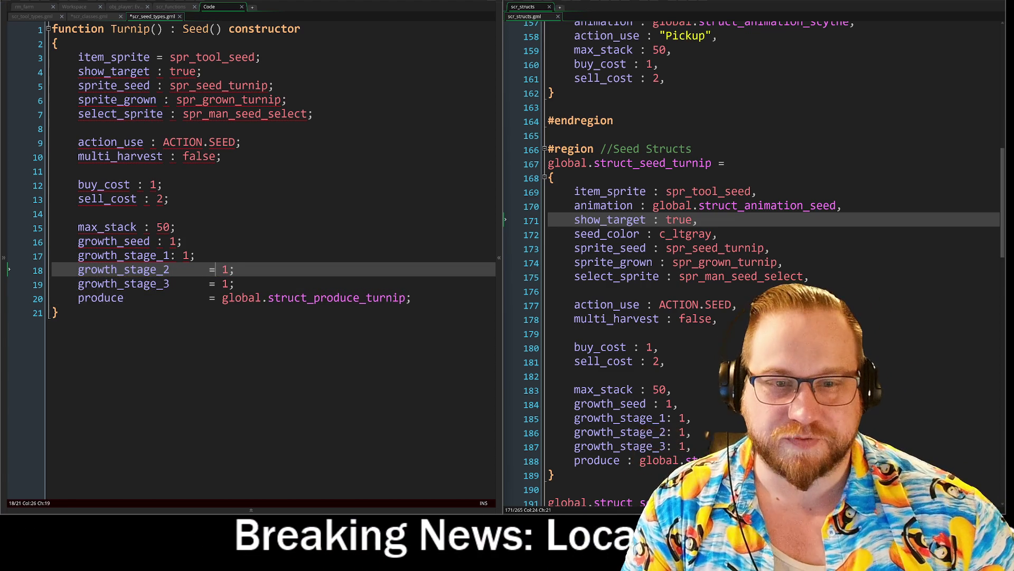
Turn growth_stage_1, growth_seed and max_stack colons into '=' signs padded to the aligned column.
left_click(169, 256)
key("Delete")
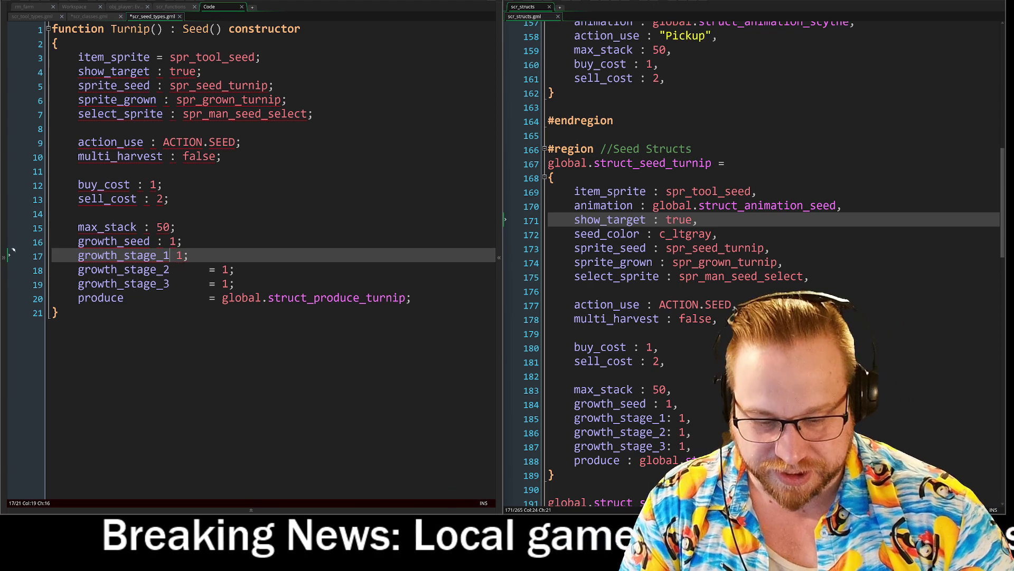
key("Tab")
key("Tab")
type("=")
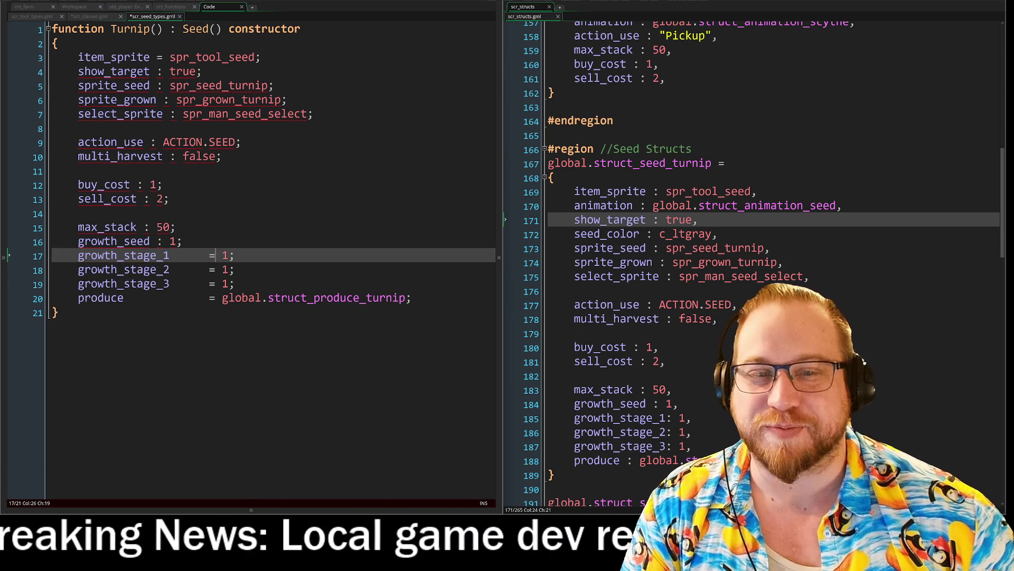
left_click(156, 241)
key("Delete")
key("Tab")
key("Tab")
type("=")
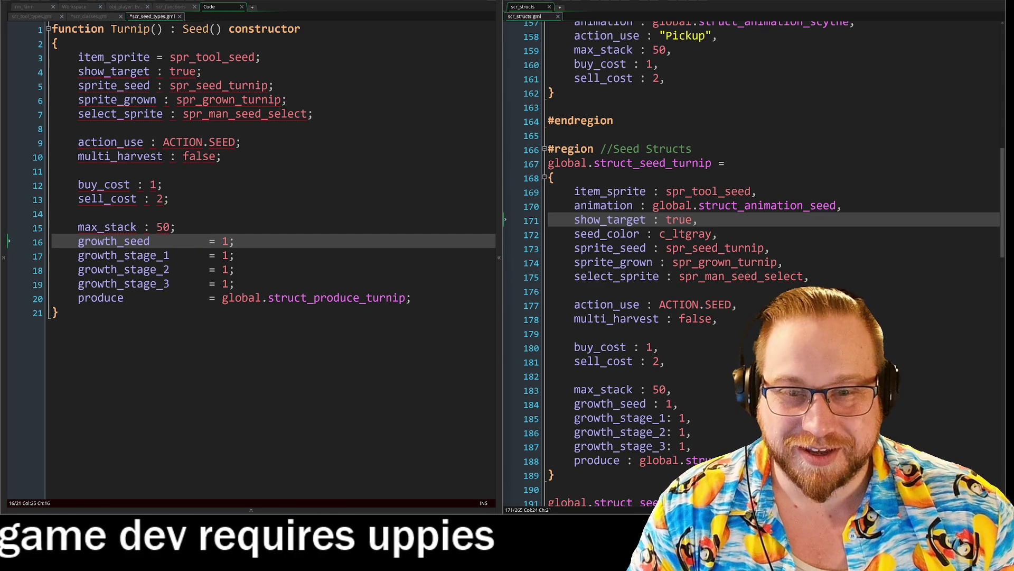
key("Up")
key("Delete")
type("=")
key("Tab")
key("Tab")
key("Tab")
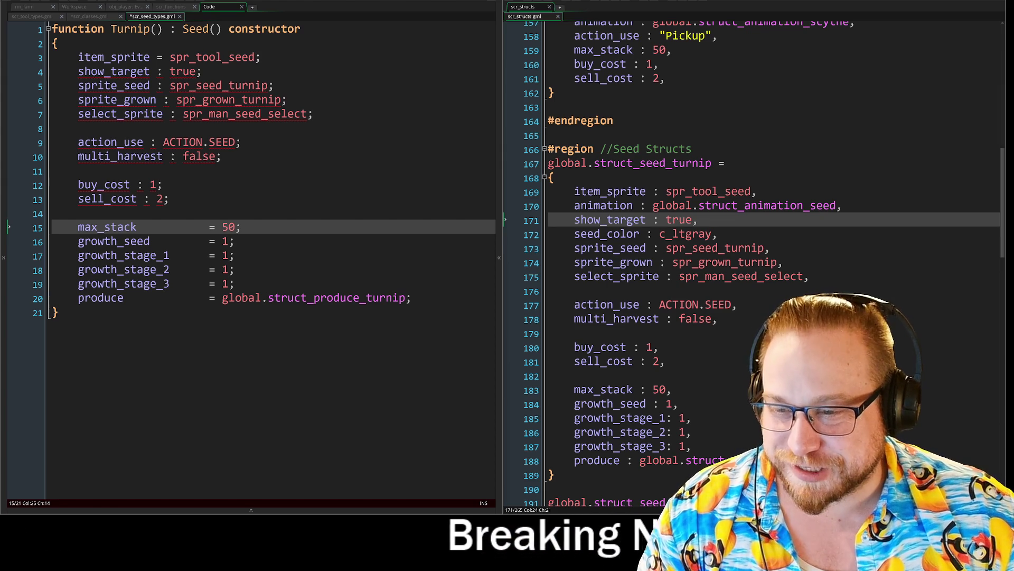
Open File Explorer on the Documents folder with Win+E.
key("super+e")
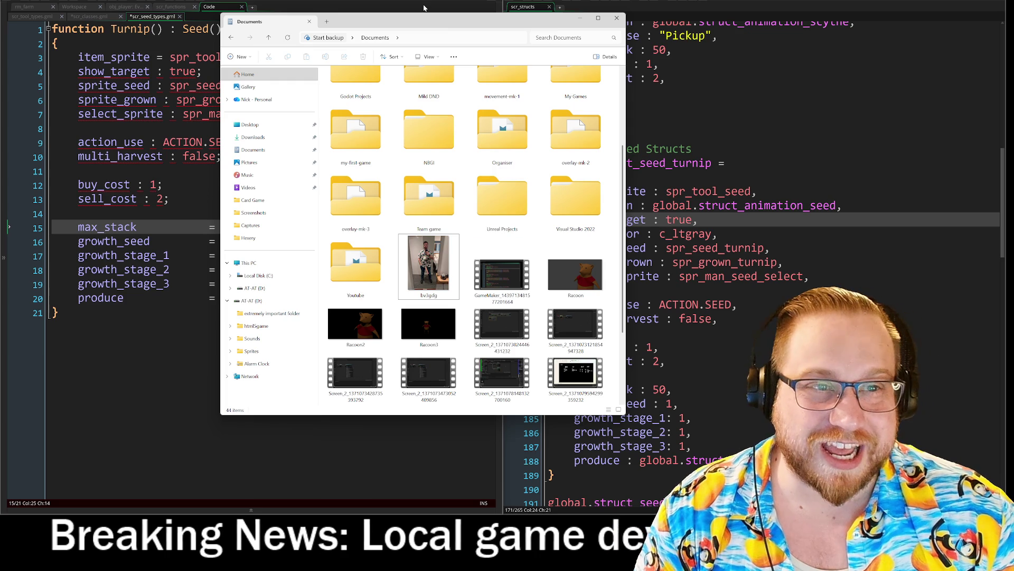
Move the Documents window aside by its title bar.
mouse_move(427, 22)
left_mouse_down()
mouse_move(545, 21)
mouse_move(588, 49)
mouse_move(159, 21)
left_mouse_up()
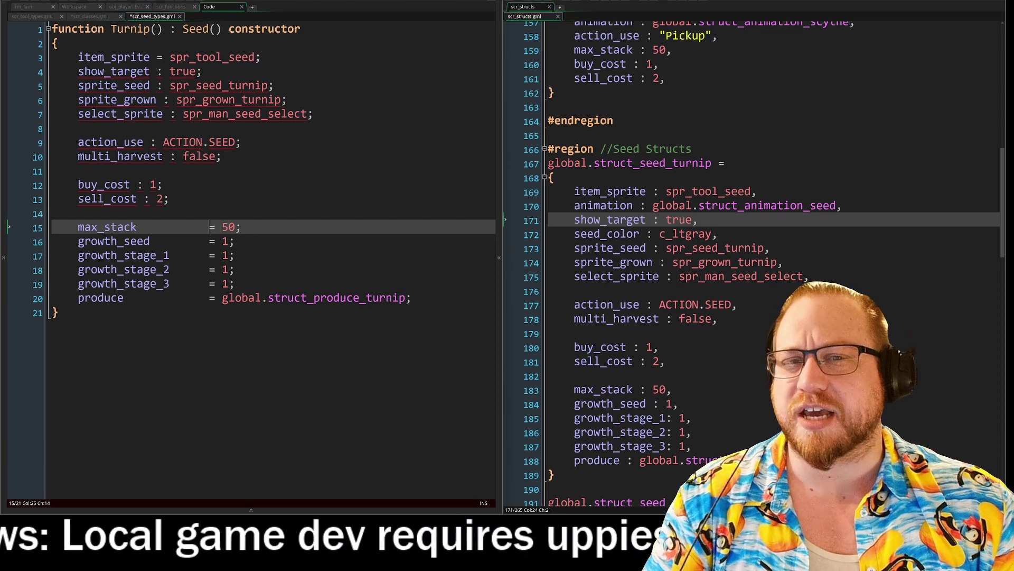
Change the ':' to '=' for show_target, sprite_seed and sprite_grown.
left_click(163, 71)
key("BackSpace")
type("=-")
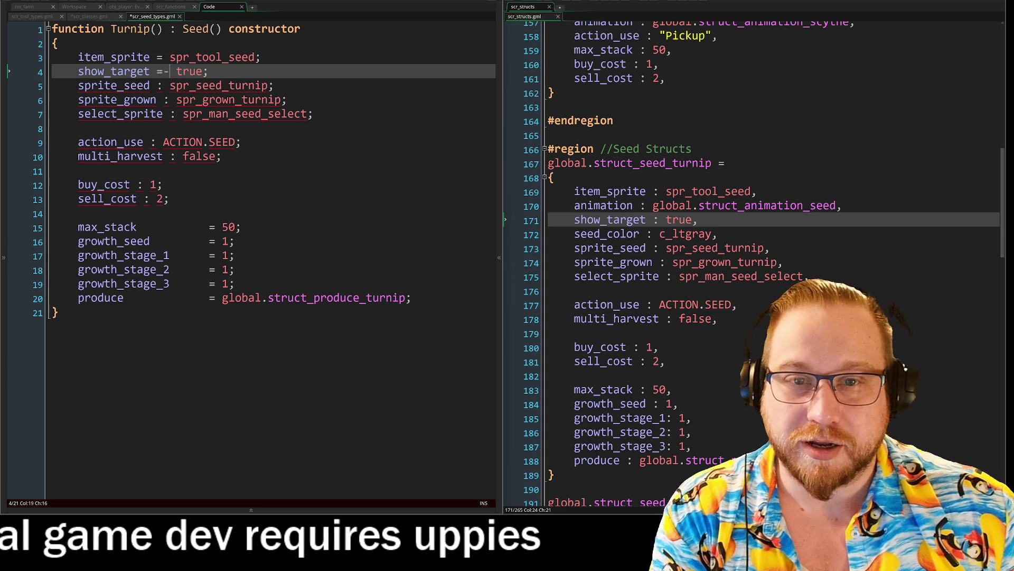
key("BackSpace")
key("Down")
key("BackSpace")
type("=")
key("Down")
key("Delete")
type("=")
Change the ':' to '=' for select_sprite, action_use, multi_harvest, buy_cost and sell_cost.
key("Down")
key("Down")
key("Down")
key("BackSpace")
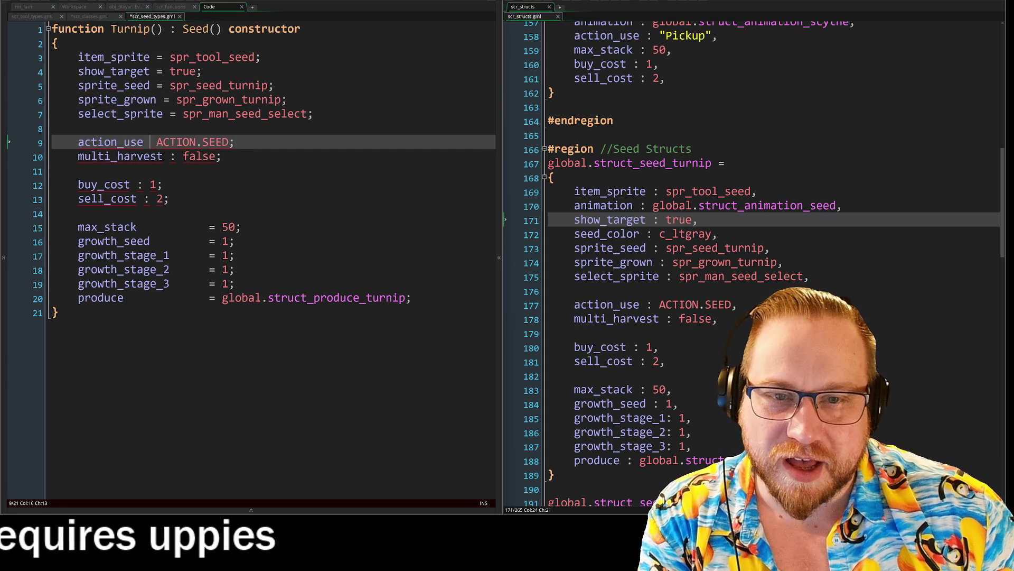
type("=")
key("Down")
key("BackSpace")
type("=")
key("Down")
key("Down")
key("BackSpace")
type("=")
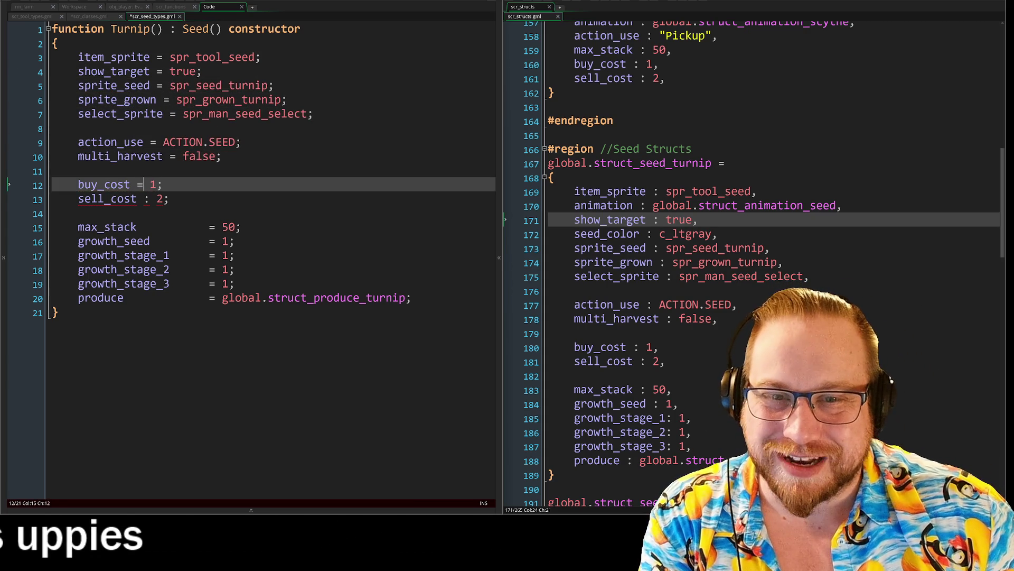
key("Down")
key("Delete")
type("=")
Tab-pad sell_cost, buy_cost, multi_harvest and action_use so their '=' signs line up.
key("Tab")
key("Tab")
key("Tab")
key("Up")
key("Tab")
key("Tab")
key("Tab")
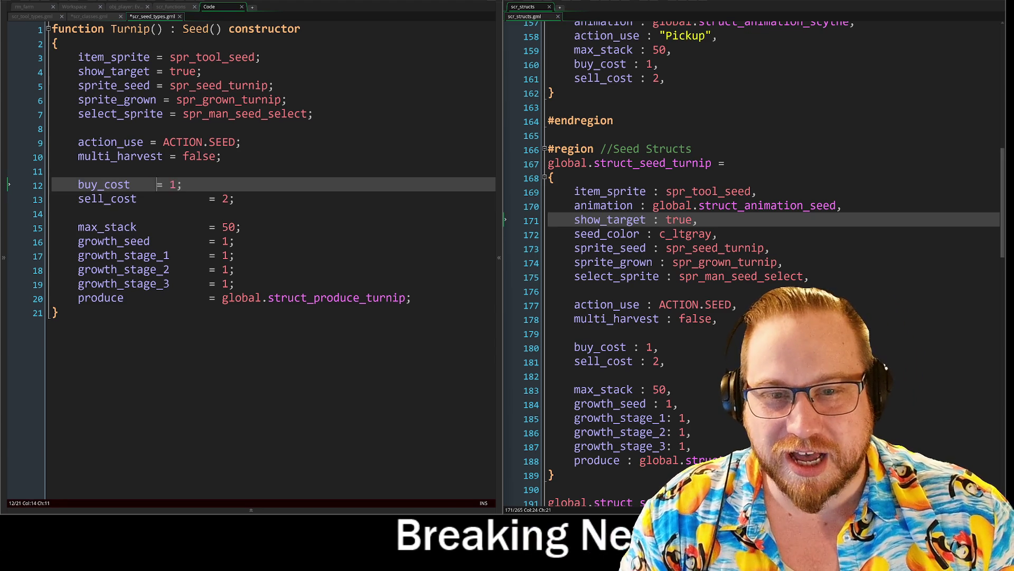
key("Up")
key("Up")
key("Tab")
key("Tab")
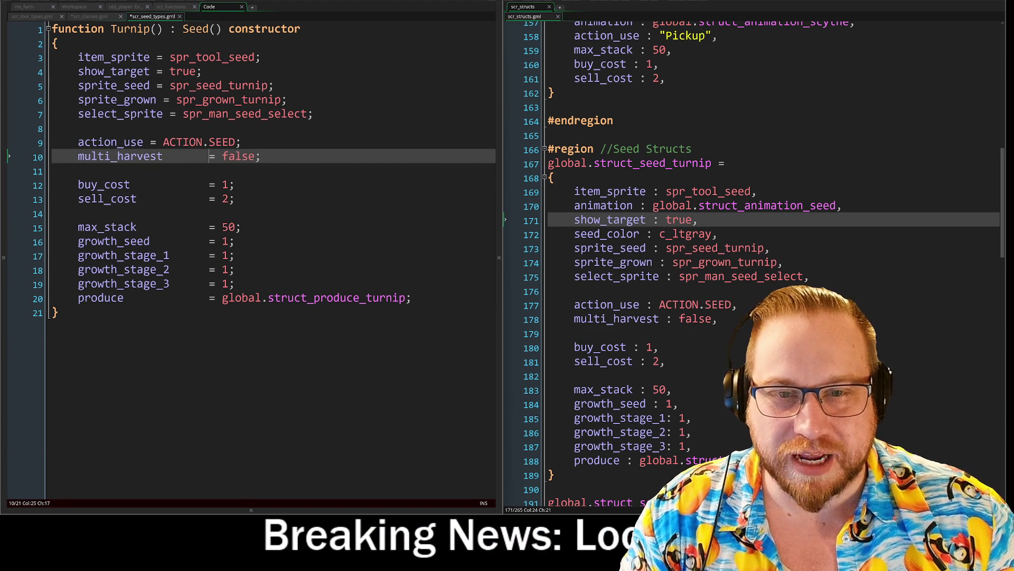
left_click(150, 142)
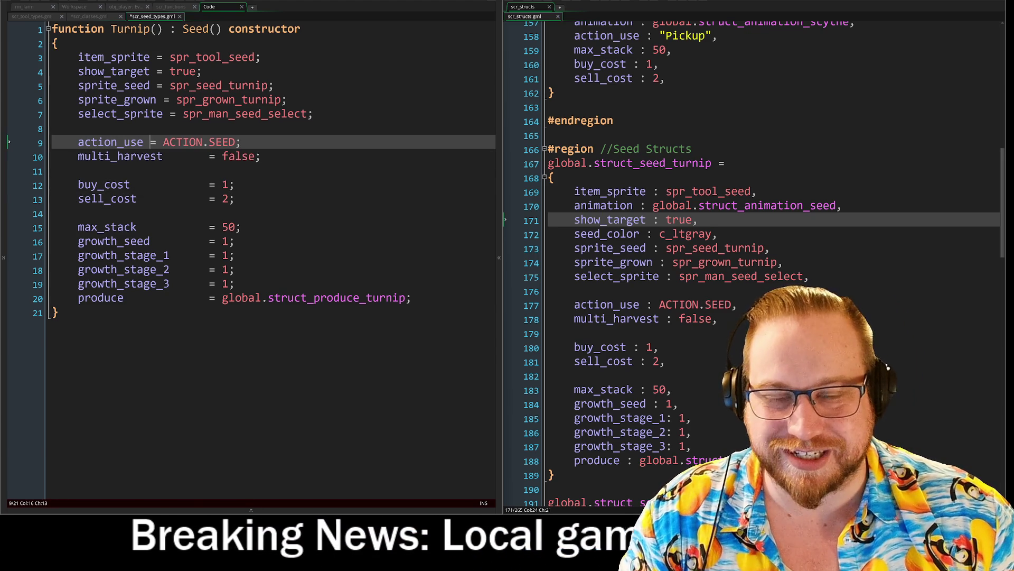
key("Tab")
key("Tab")
key("Tab")
Tab-pad select_sprite, sprite_grown, sprite_seed, show_target and item_sprite into the same '=' column.
left_click(163, 115)
key("Tab")
key("Tab")
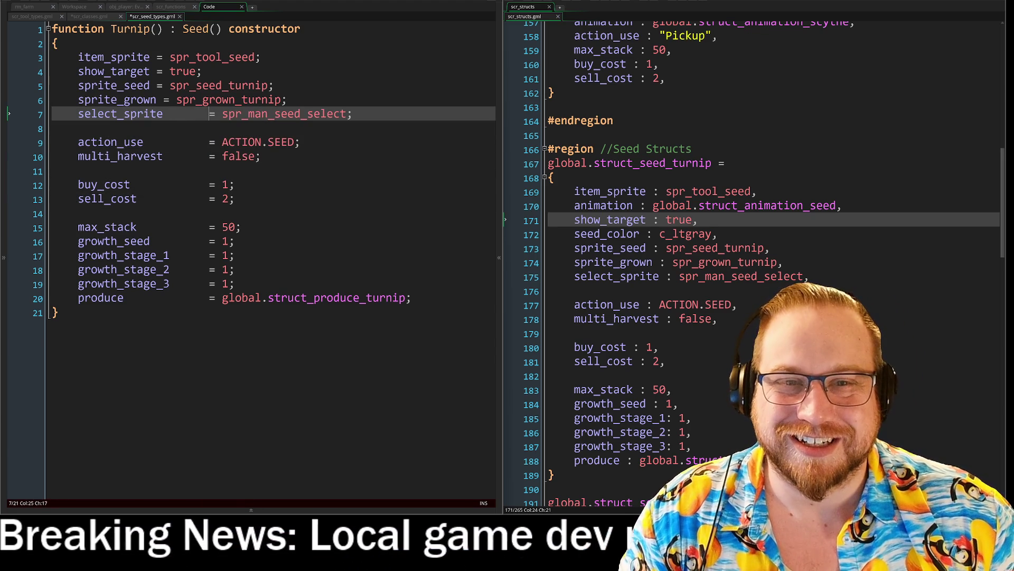
left_click(157, 100)
key("Tab")
key("Tab")
left_click(150, 85)
key("Tab")
key("Tab")
key("Tab")
key("BackSpace")
left_click(157, 72)
key("Tab")
key("Tab")
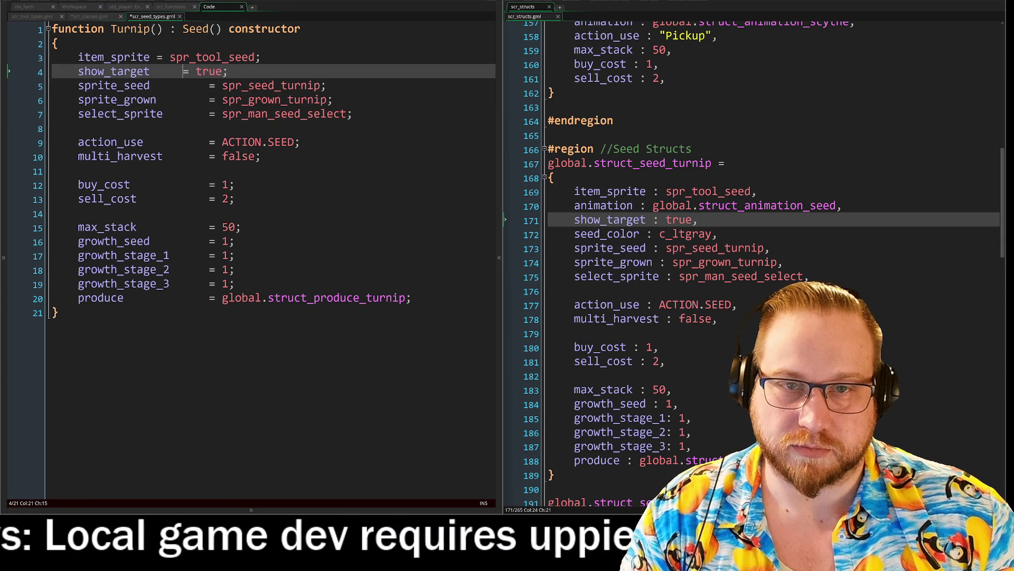
left_click(156, 57)
key("Tab")
key("Tab")
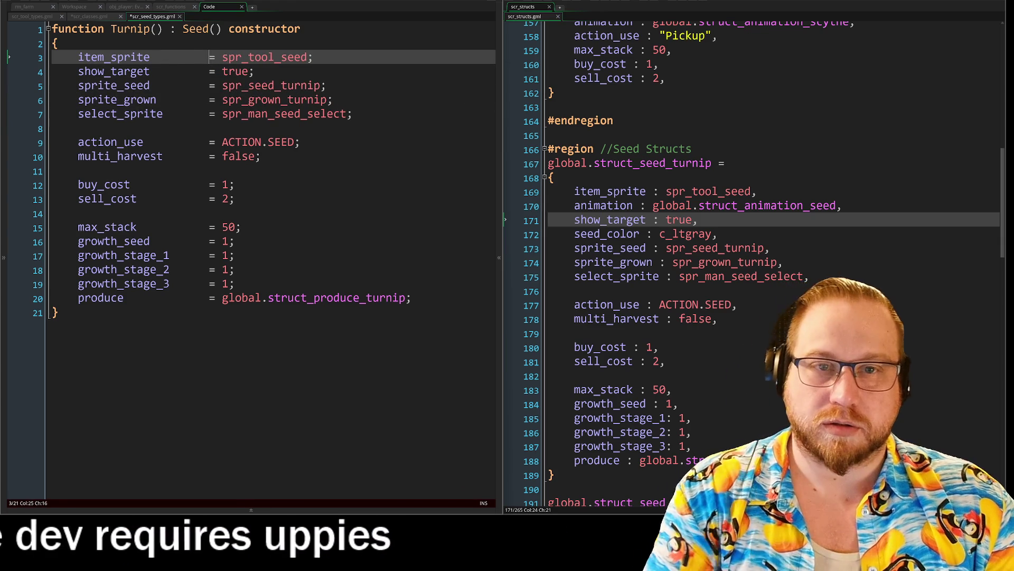
Delete a column block of extra padding before the '=' signs on lines 3–20.
mouse_move(210, 57)
left_mouse_down()
mouse_move(207, 311)
mouse_move(172, 306)
left_mouse_up()
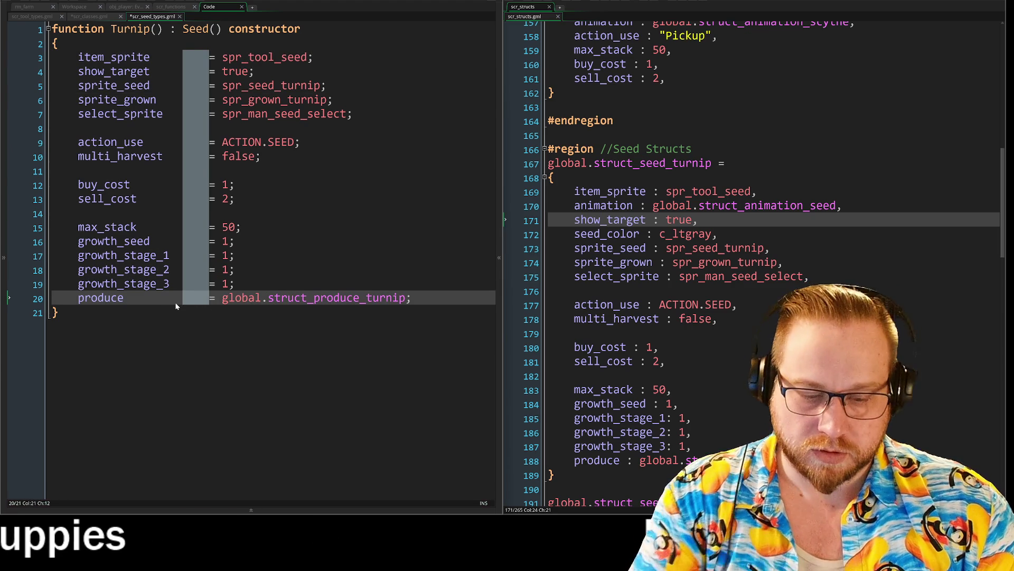
key("Delete")
key("Down")
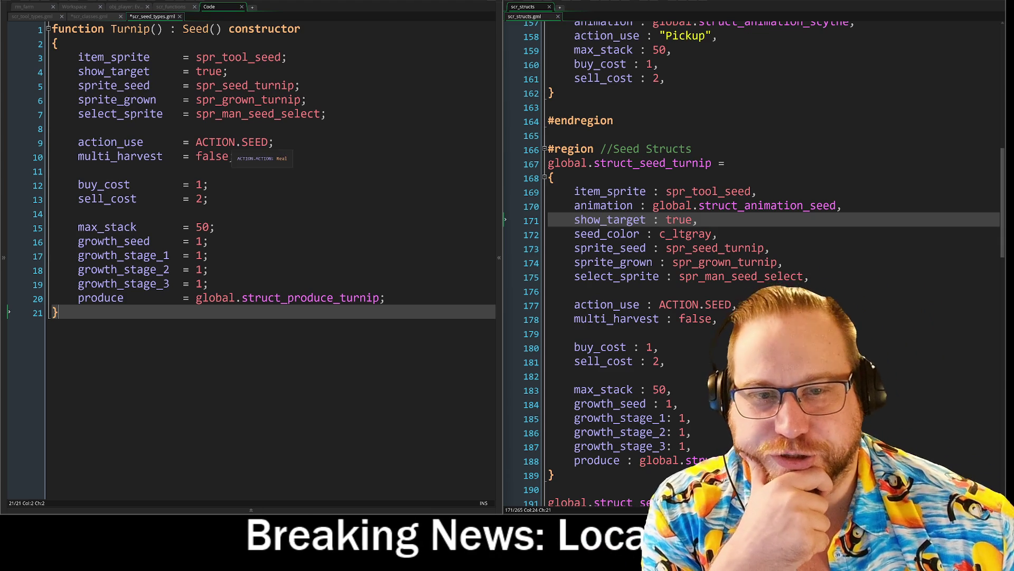
Replace ACTION.SEED on line 9's action_use with the quoted string "Seed".
left_click(274, 142)
left_click_drag(274, 143, 61, 145)
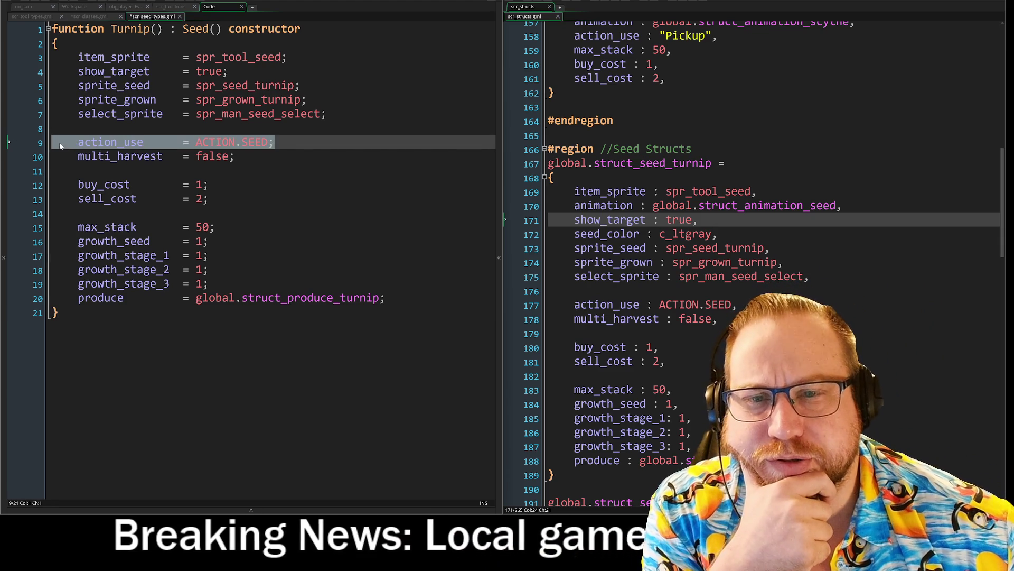
left_click_drag(196, 143, 267, 143)
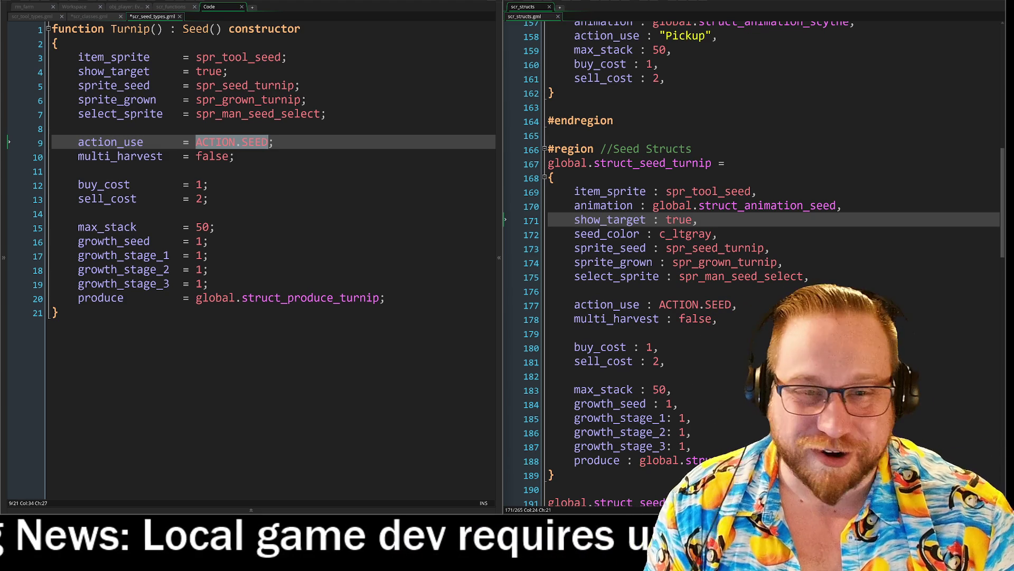
type("\"\"")
left_click(202, 142)
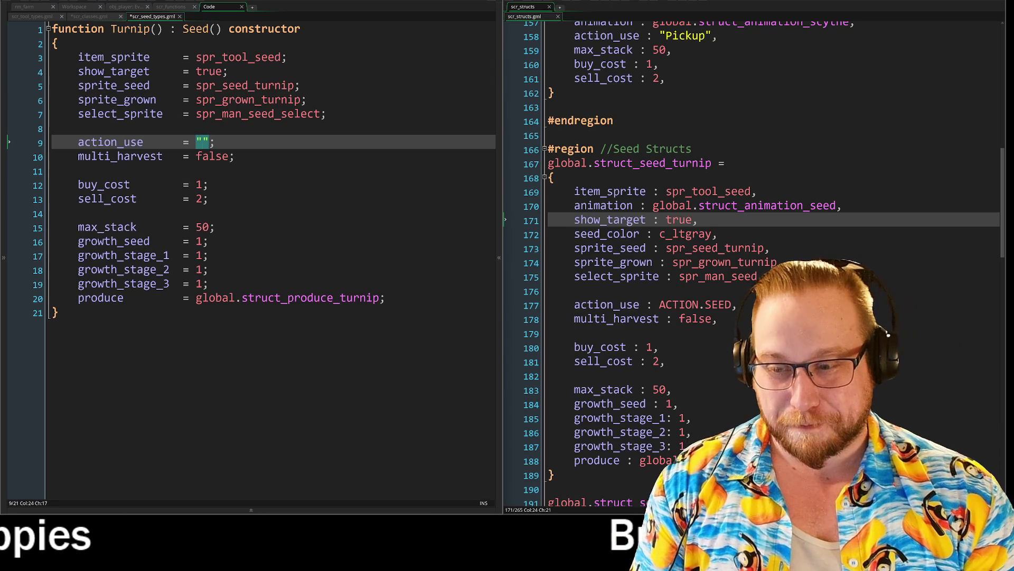
type("S")
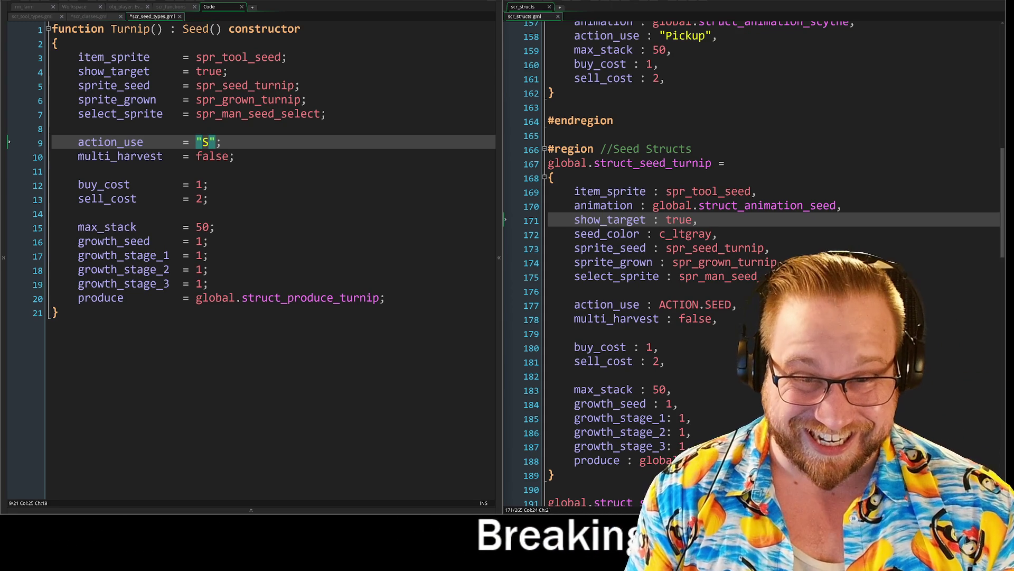
type("eed")
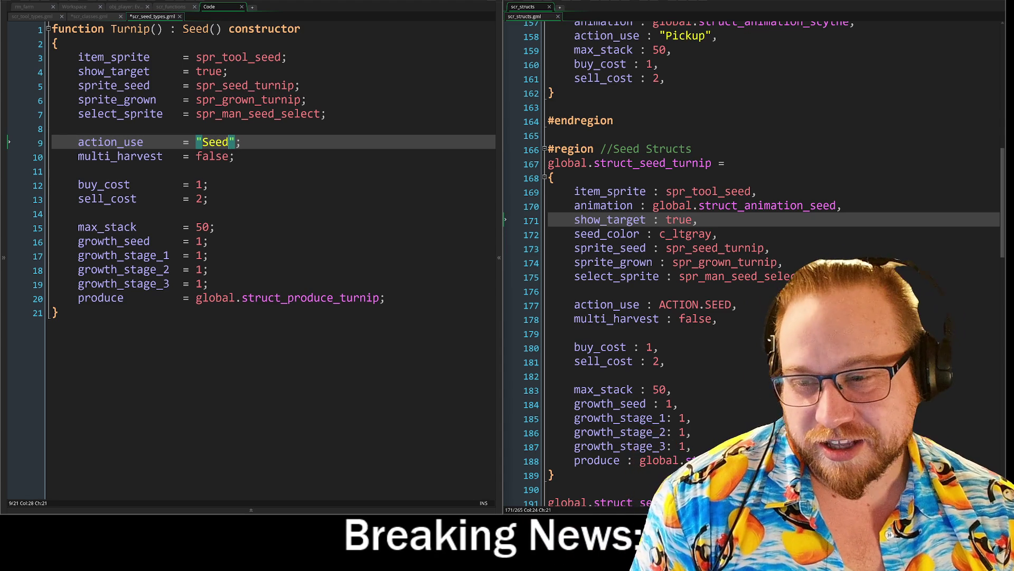
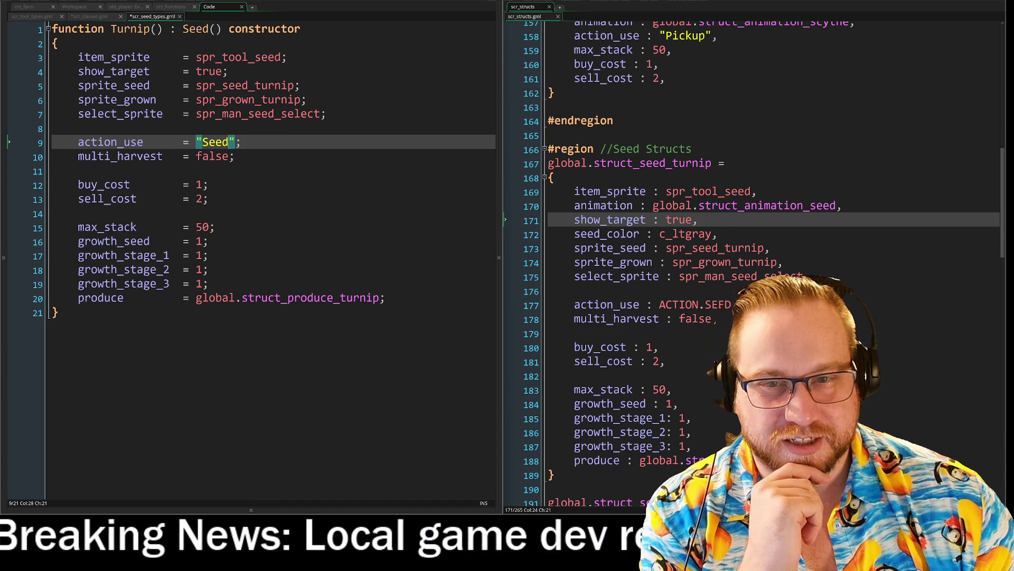
Select all 21 lines of the Turnip constructor in scr_seed_types, with struct_seed_cabbage in view.
left_click(209, 283)
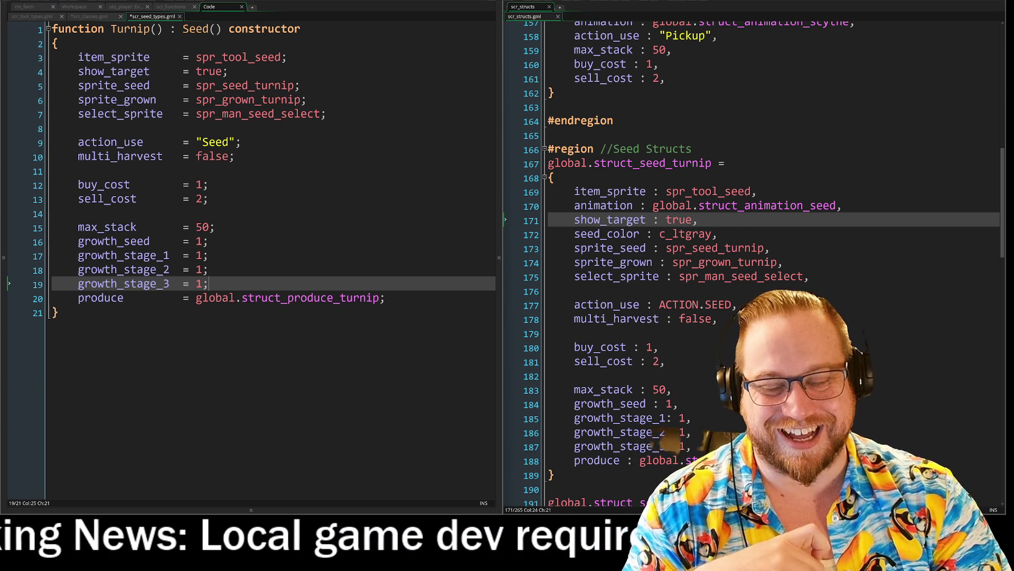
left_click(386, 297)
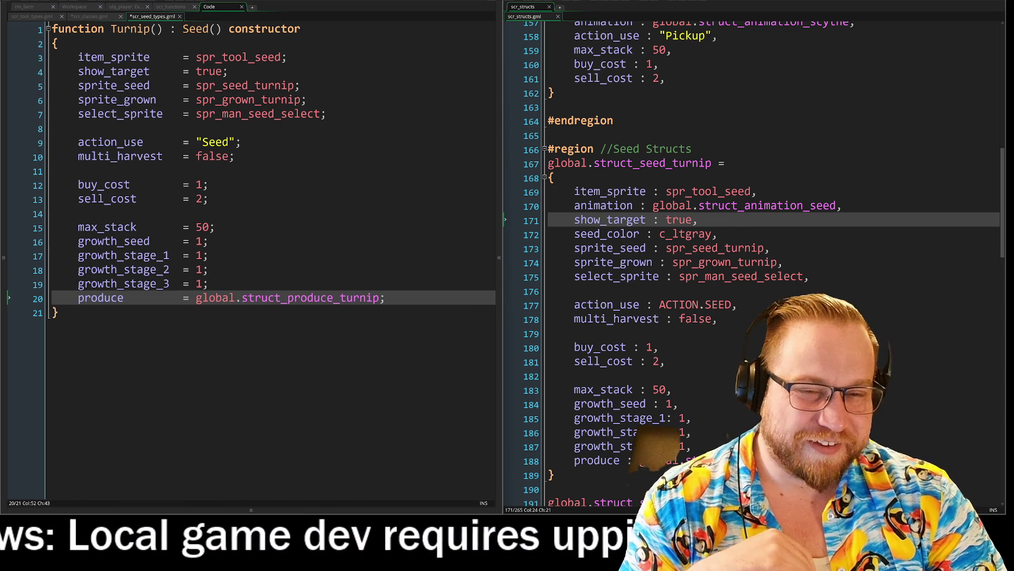
left_click(210, 283)
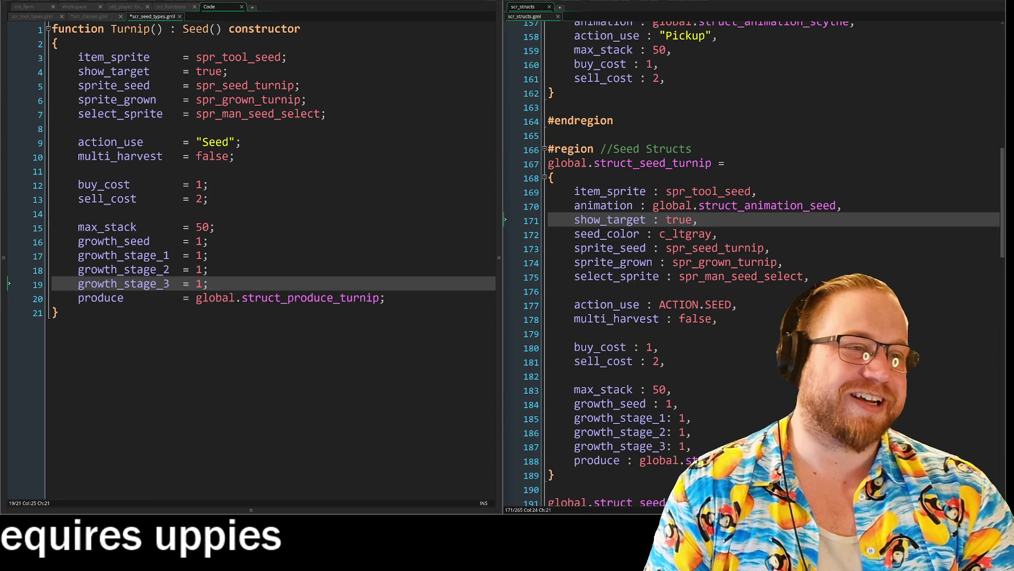
scroll(750, 265, "down", 5)
scroll(512, 348, "up", 6)
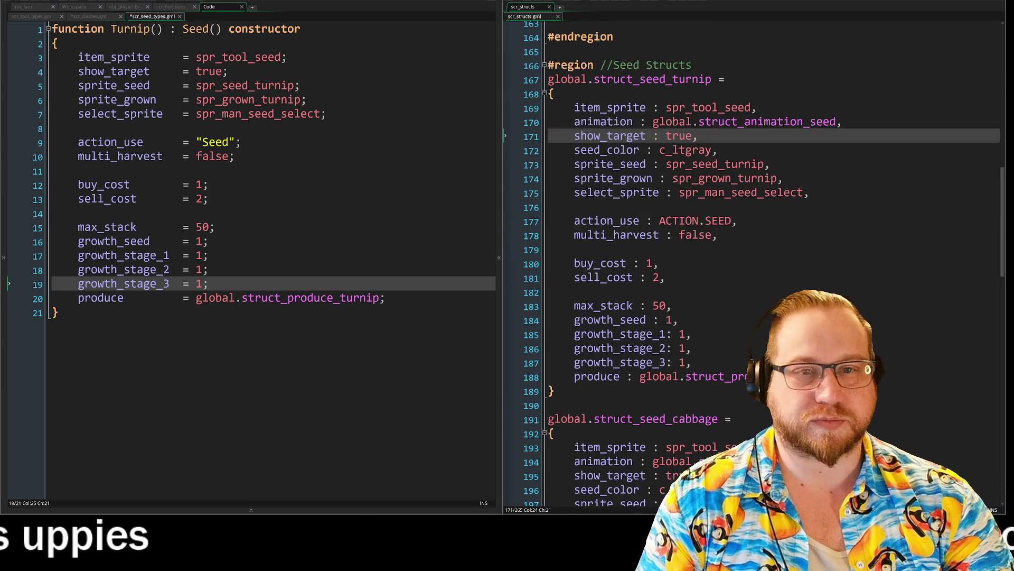
scroll(511, 347, "down", 8)
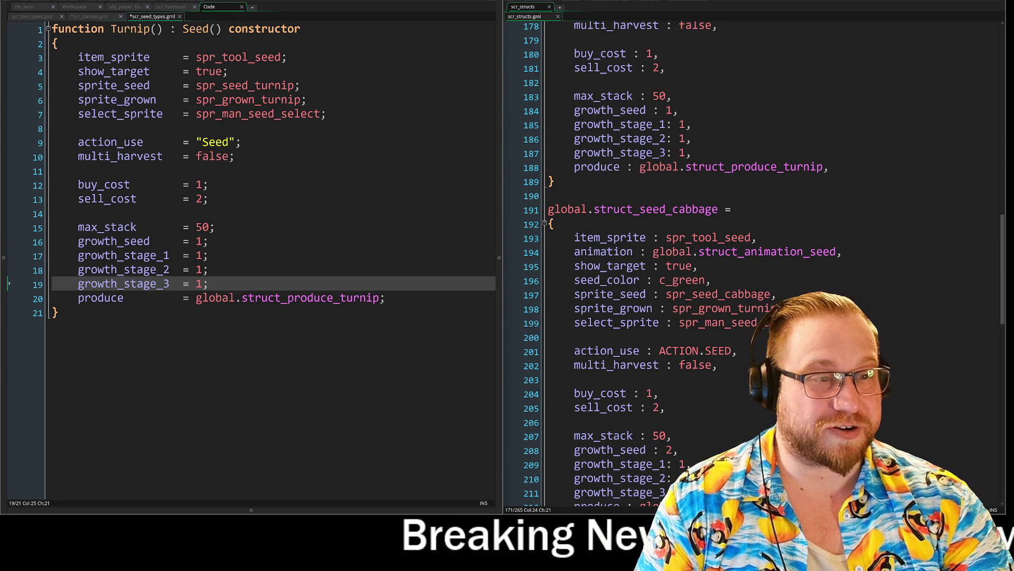
mouse_move(8, 284)
left_mouse_down()
mouse_move(10, 43)
mouse_move(49, 33)
left_mouse_up()
left_click(86, 298)
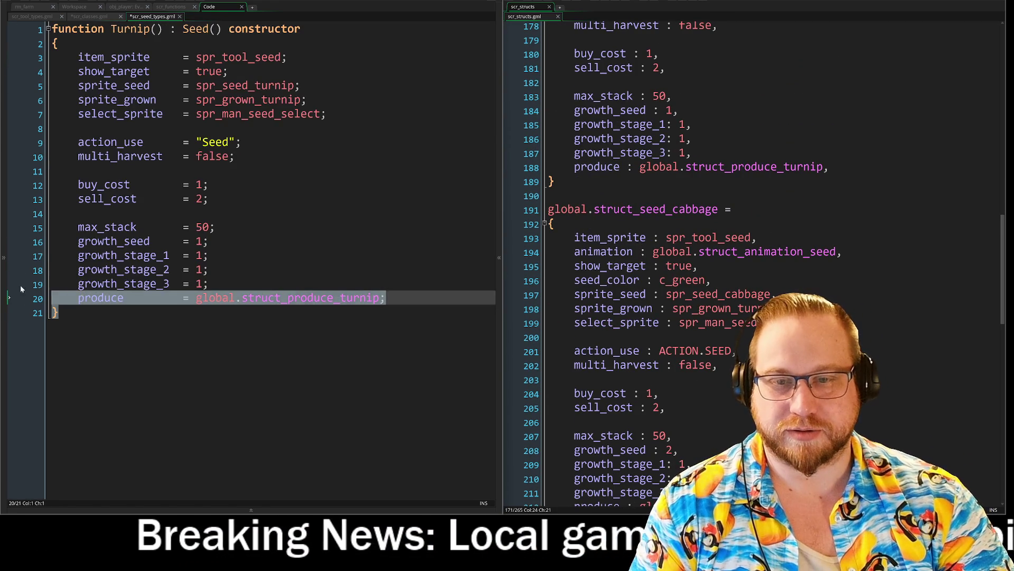
left_click_drag(86, 298, 50, 31)
key("ctrl+End")
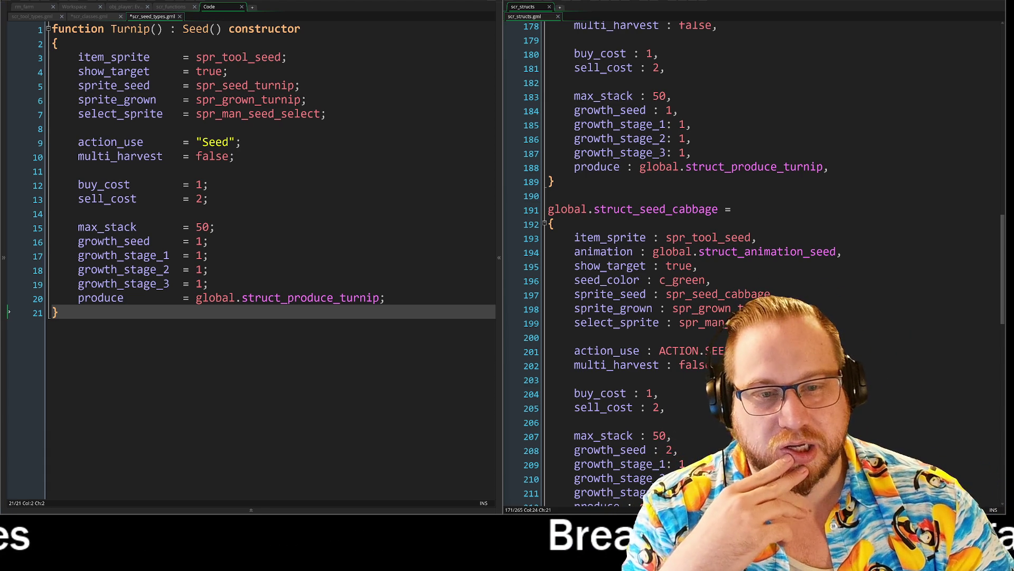
key("Up")
key("Up")
Review the last lines of the Turnip() constructor, ending at its produce line.
key("Down")
key("Down")
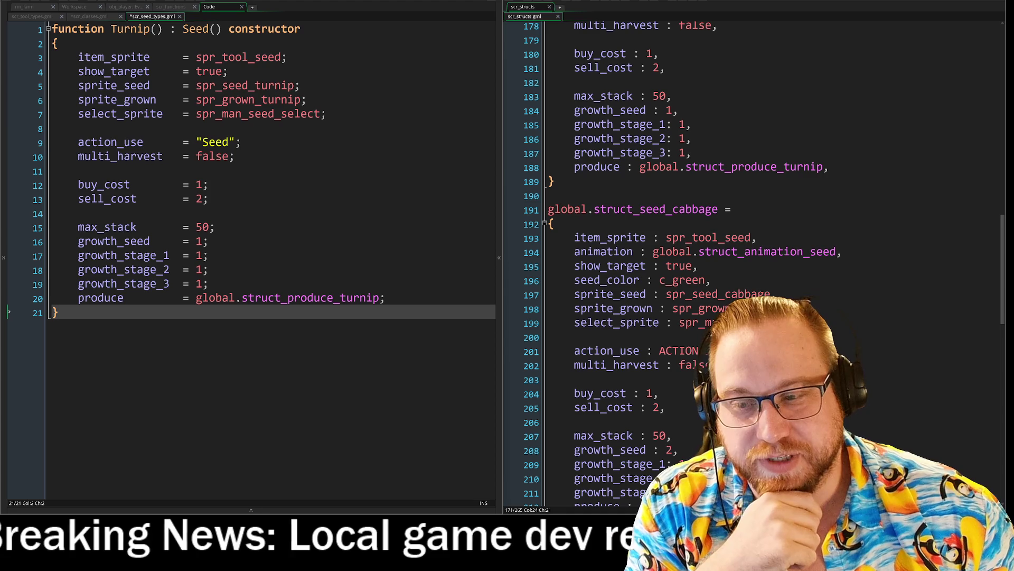
left_click(386, 298)
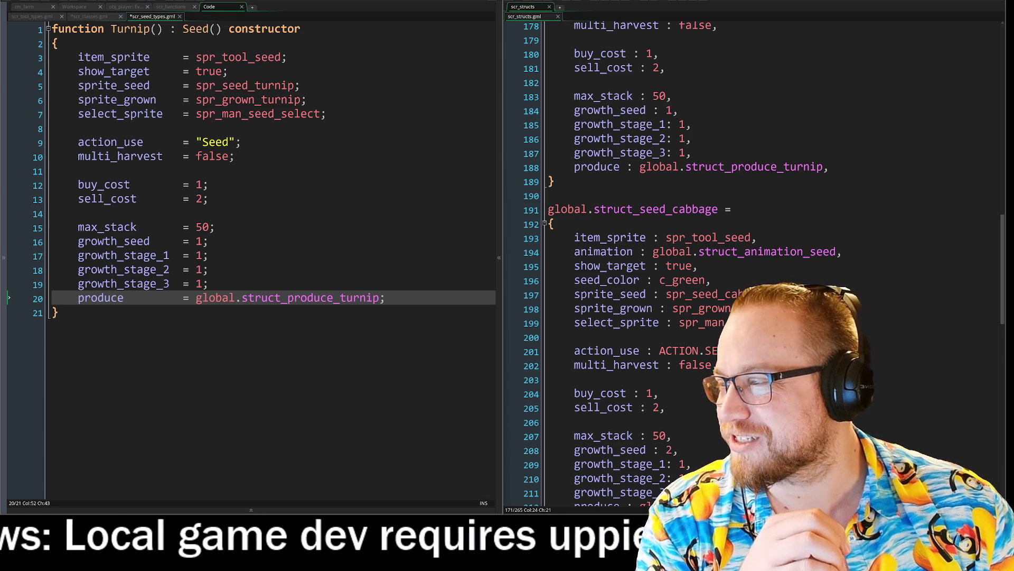
Scroll down through the PC Gamer Minecraft x Hytale crossplay article.
scroll(556, 209, "down", 3)
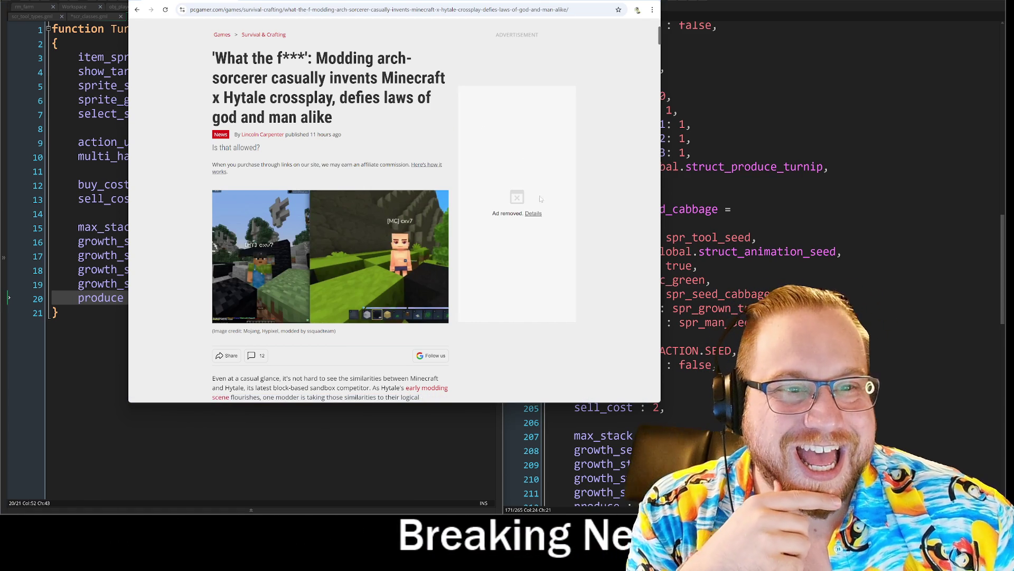
scroll(588, 180, "down", 2)
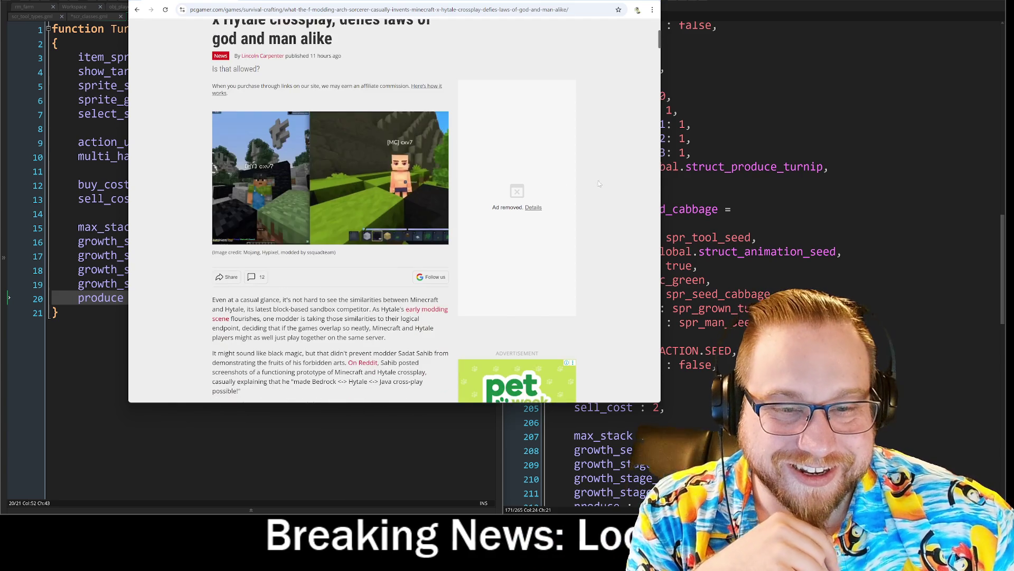
scroll(474, 188, "up", 3)
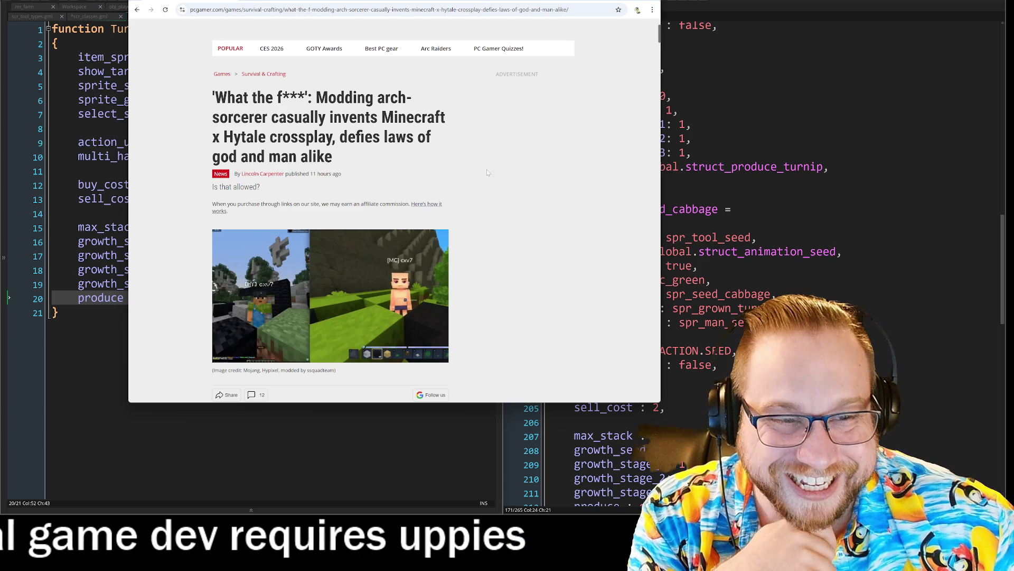
scroll(489, 170, "down", 4)
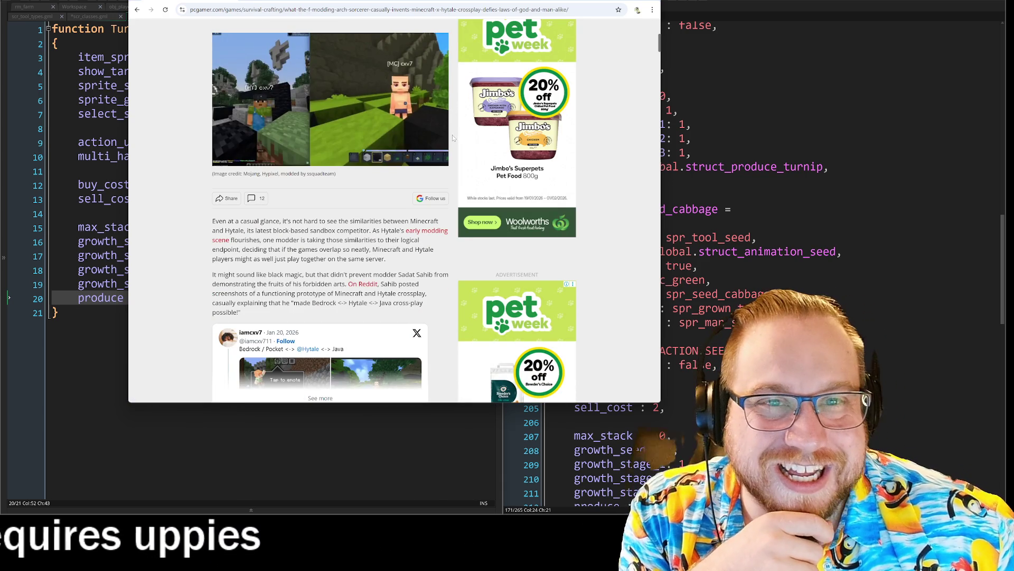
left_click(311, 10)
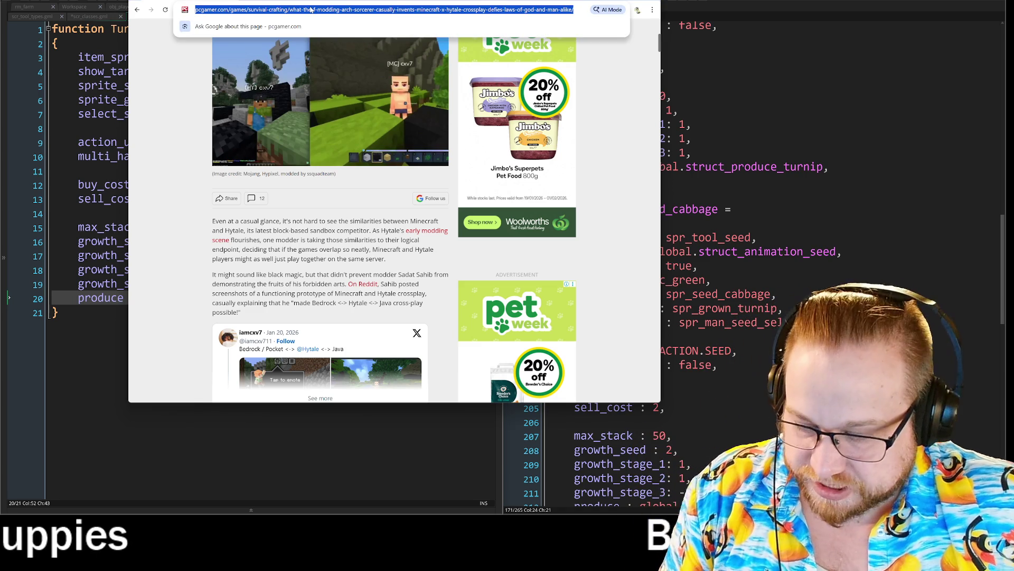
key("Escape")
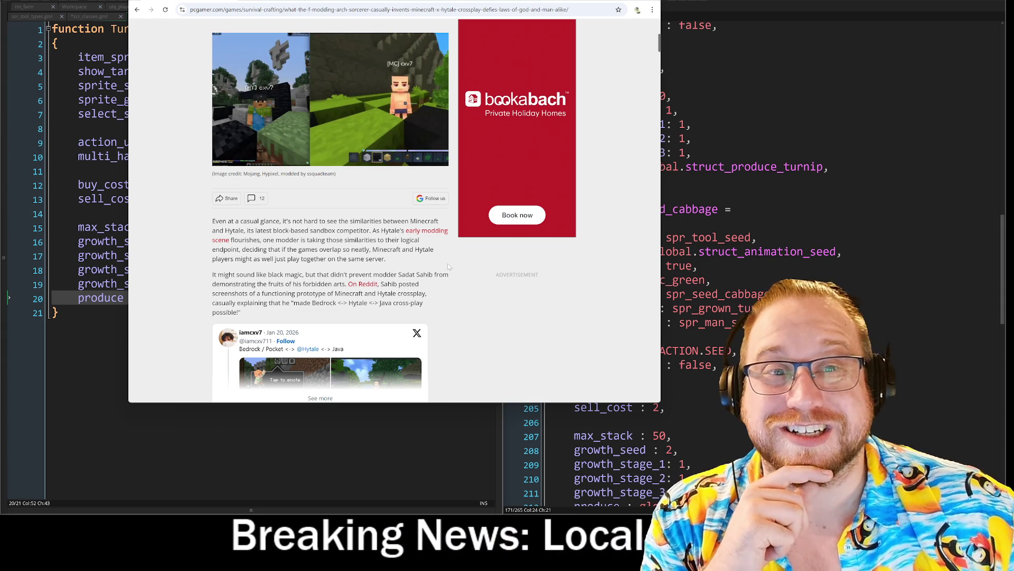
scroll(448, 263, "down", 1)
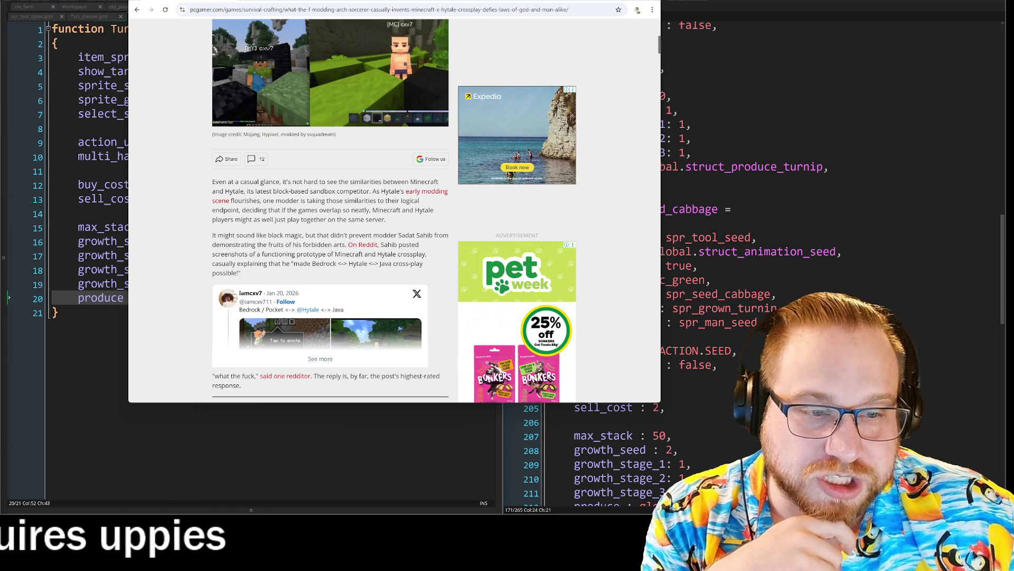
scroll(436, 263, "down", 3)
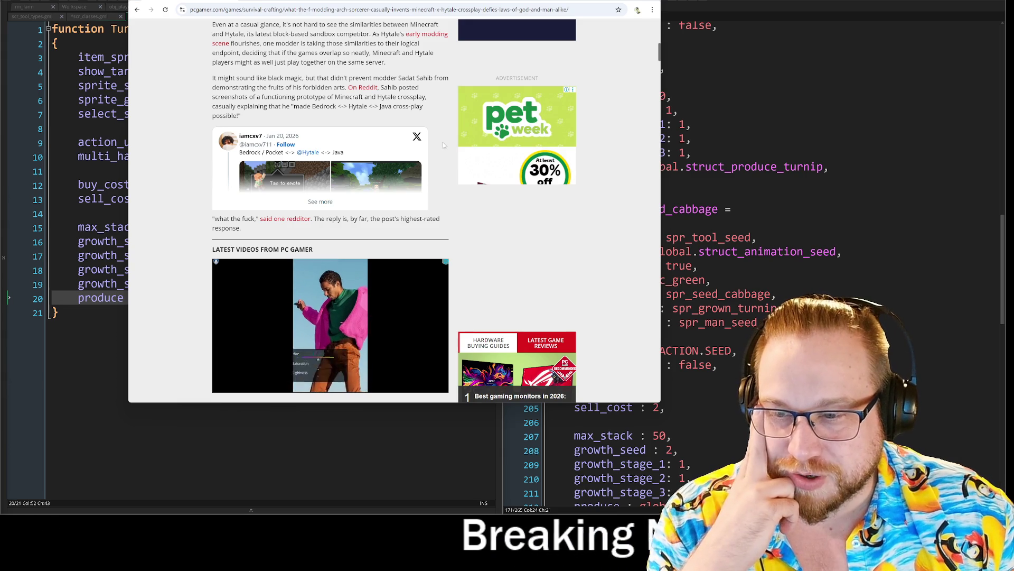
scroll(442, 141, "down", 2)
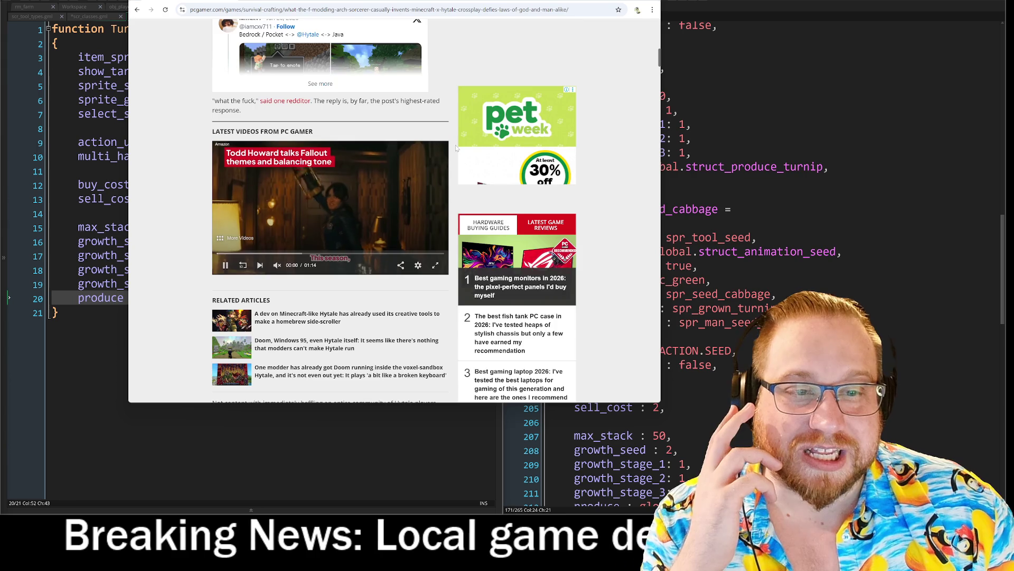
scroll(456, 153, "down", 5)
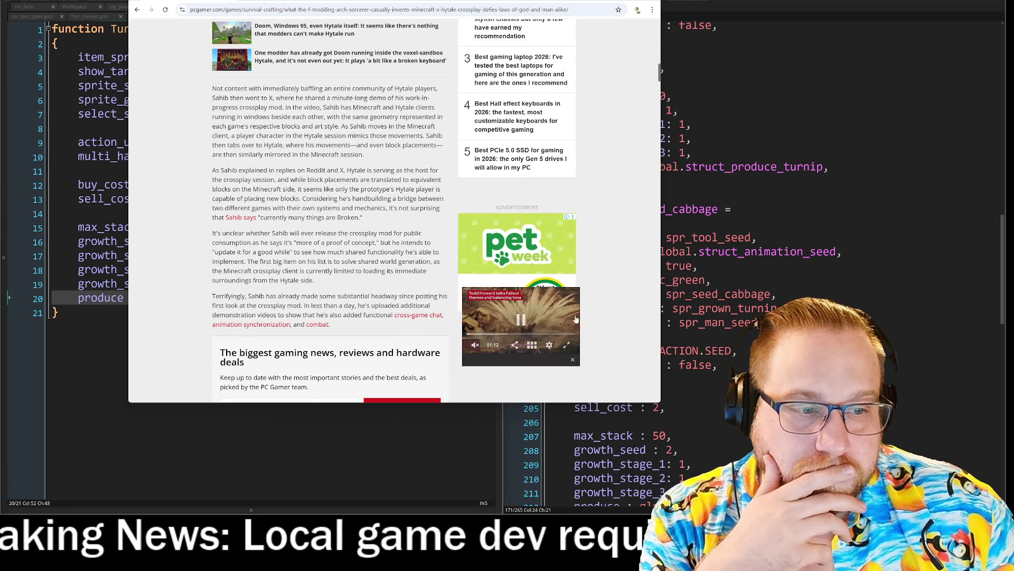
left_click(575, 362)
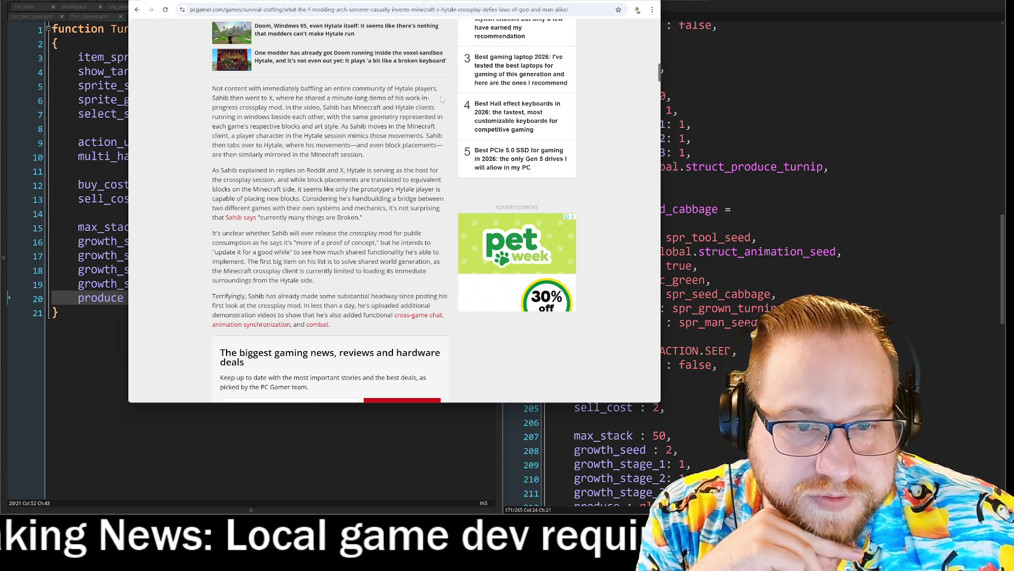
Read the PC Gamer crossplay article to its end, then return to the Turnip constructor.
scroll(441, 96, "down", 2)
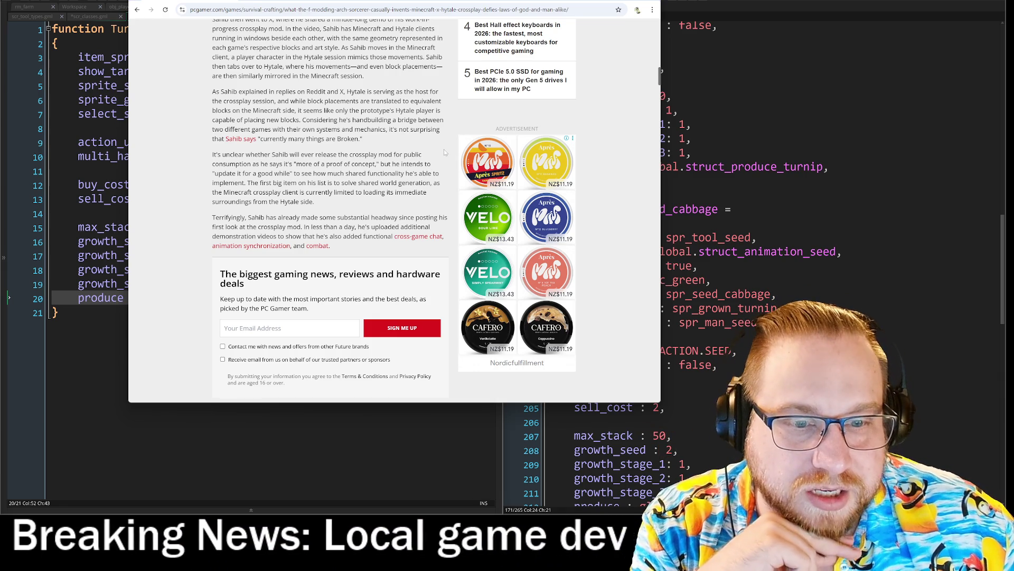
scroll(443, 152, "down", 2)
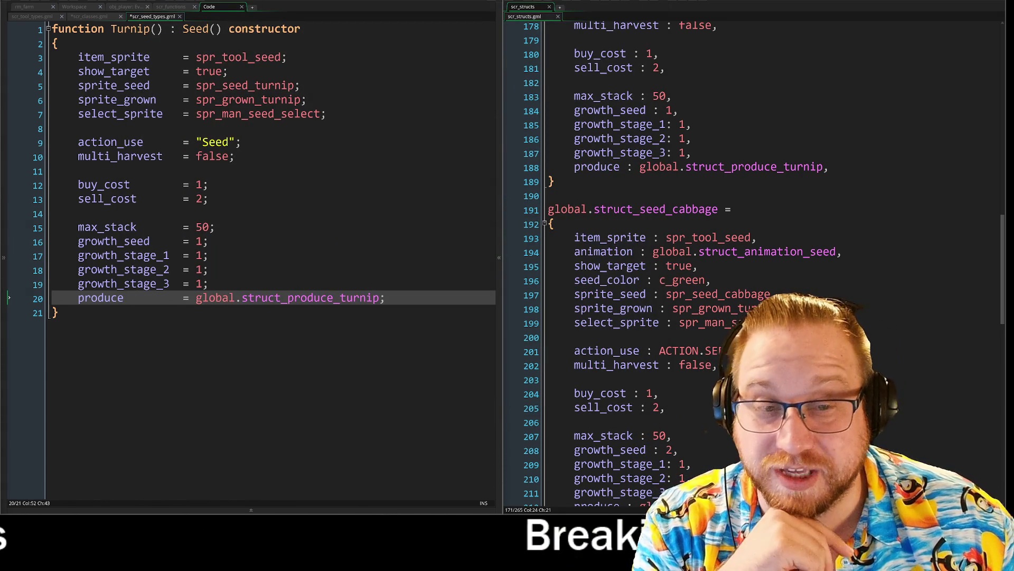
left_click(58, 312)
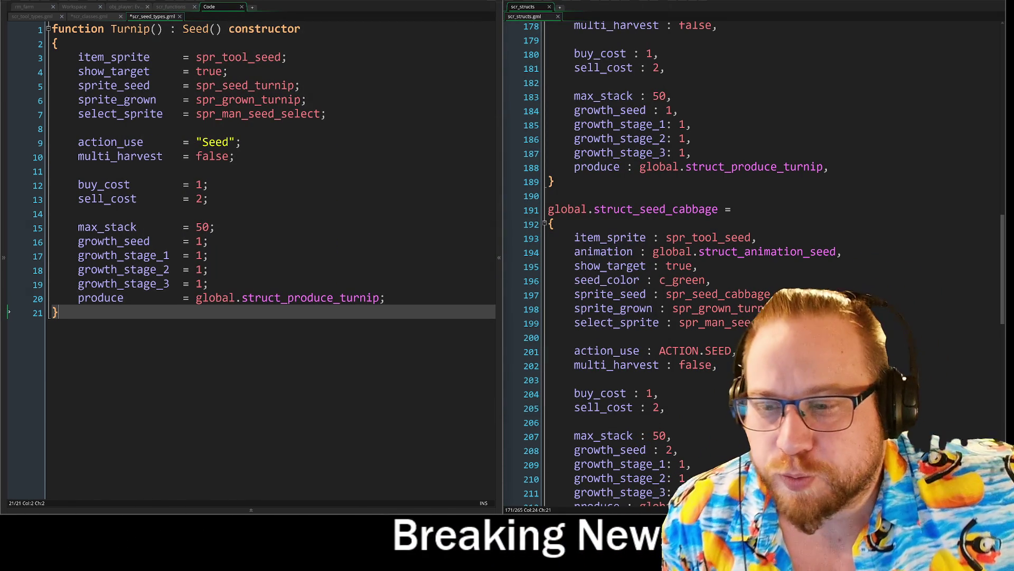
Add blank lines below the Turnip() constructor and select the whole constructor.
key("Return")
key("Return")
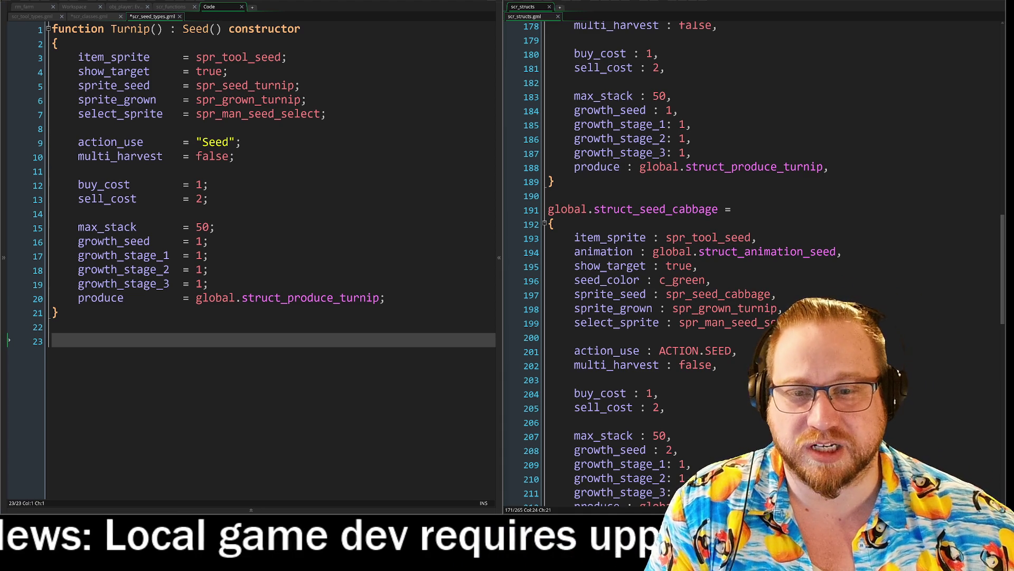
left_click_drag(338, 324, 338, 29)
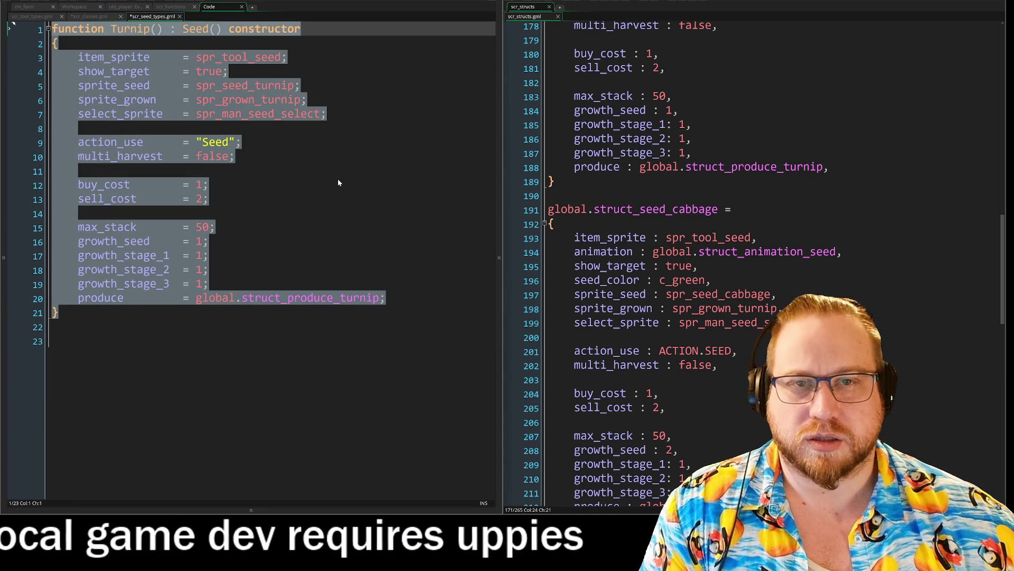
Duplicate the Turnip constructor at the end of the script and rename the copy Cabbage.
left_click(335, 185)
mouse_move(8, 324)
left_mouse_down()
mouse_move(11, 28)
mouse_move(19, 37)
left_mouse_up()
key("ctrl+c")
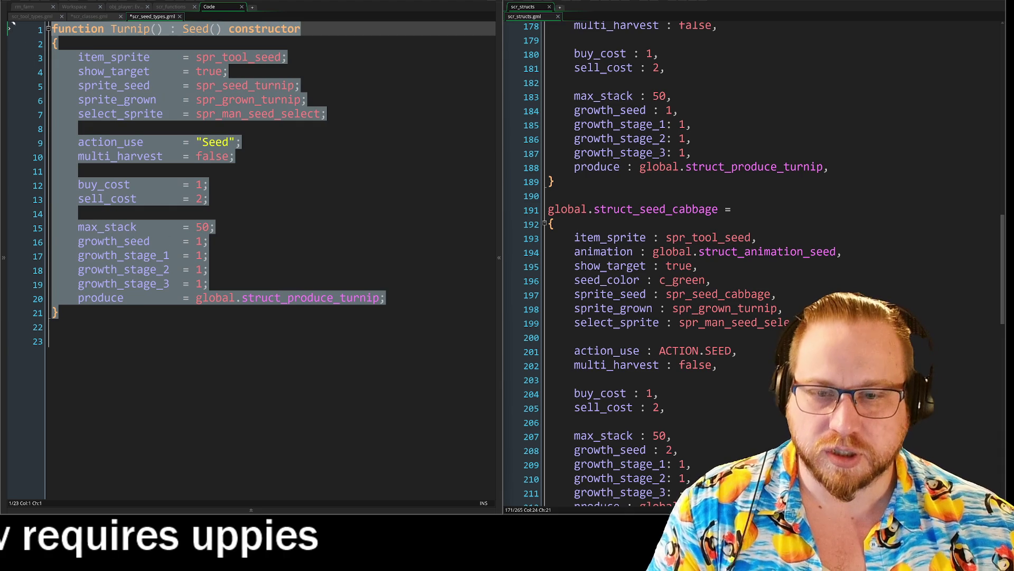
key("ctrl+End")
key("ctrl+v")
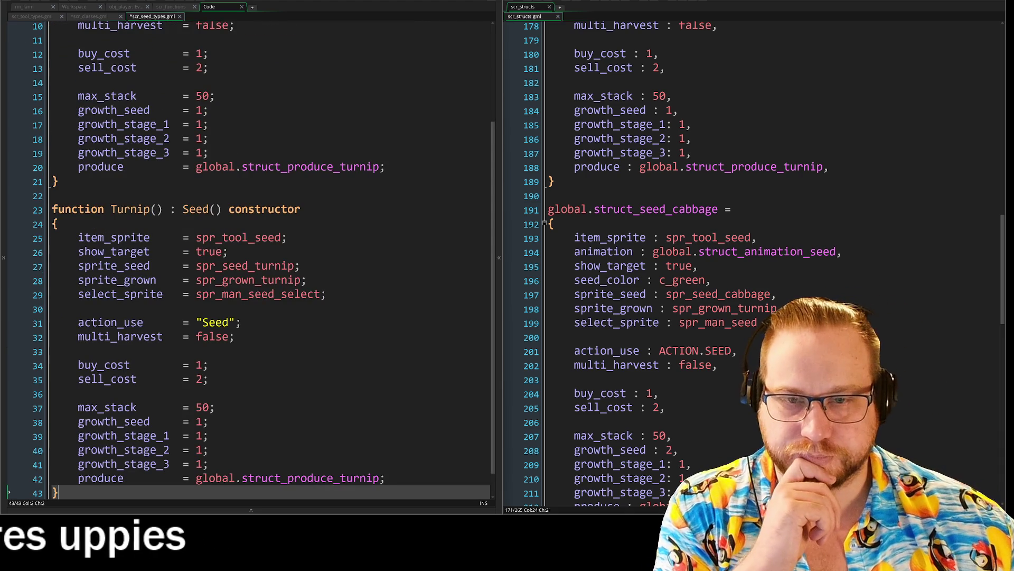
double_click(129, 210)
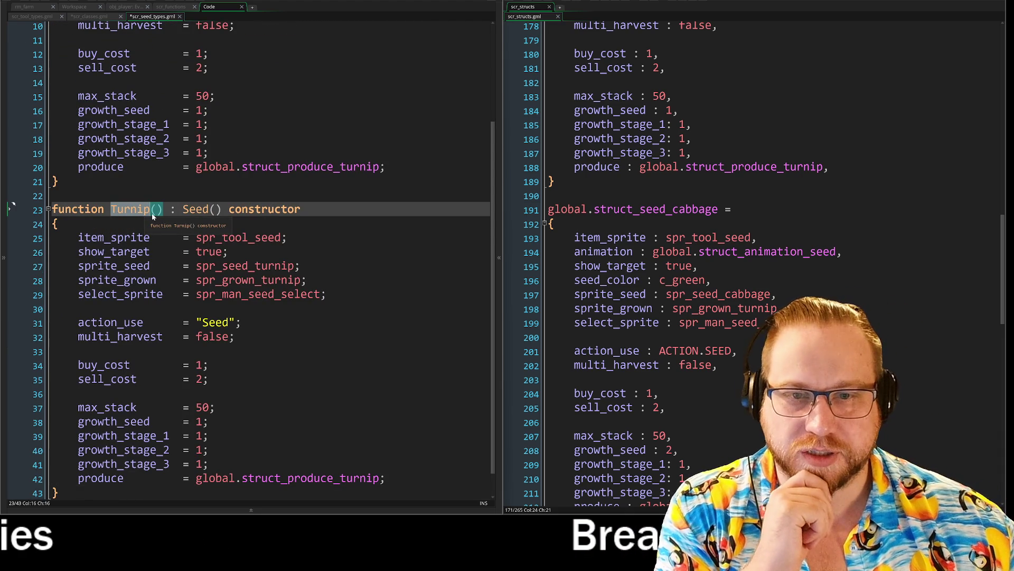
type("Cabbage")
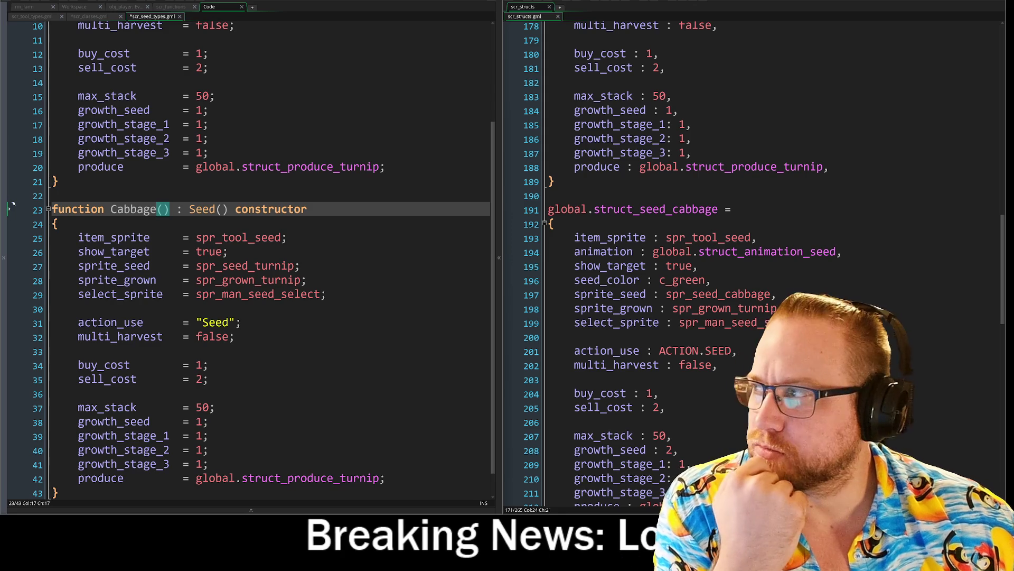
Change the copy's sprites to spr_seed_cabbage and spr_grown_cabbage.
left_click(228, 251)
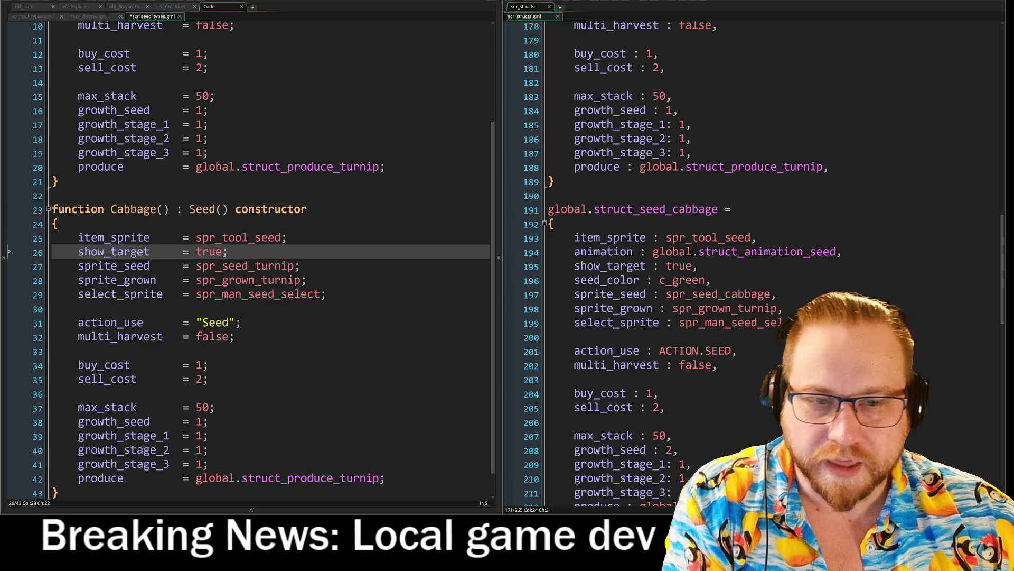
left_click_drag(117, 210, 157, 215)
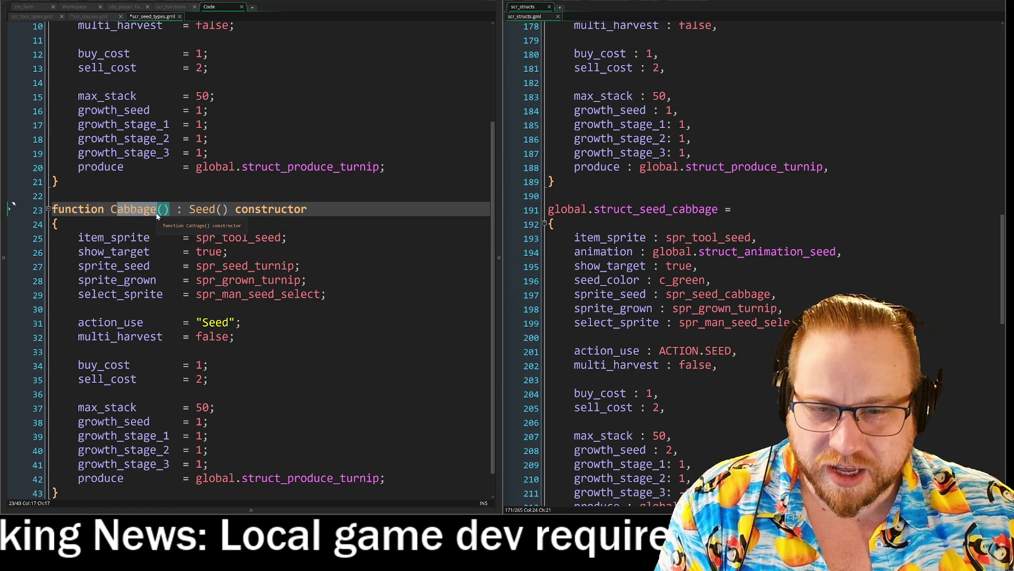
mouse_move(249, 266)
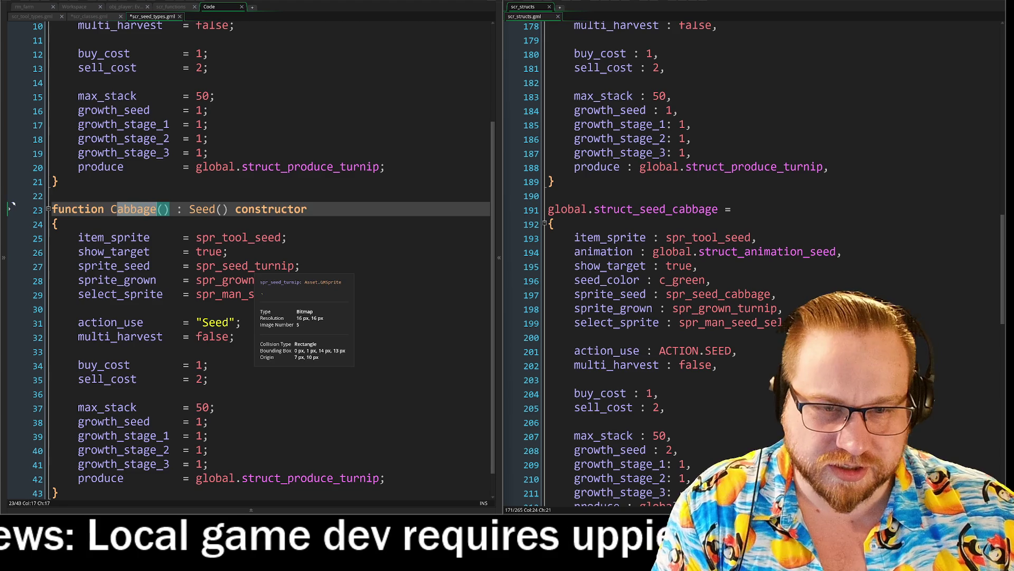
left_click(294, 267)
key("BackSpace")
key("BackSpace")
key("BackSpace")
type("c")
key("Return")
left_click_drag(261, 280, 301, 281)
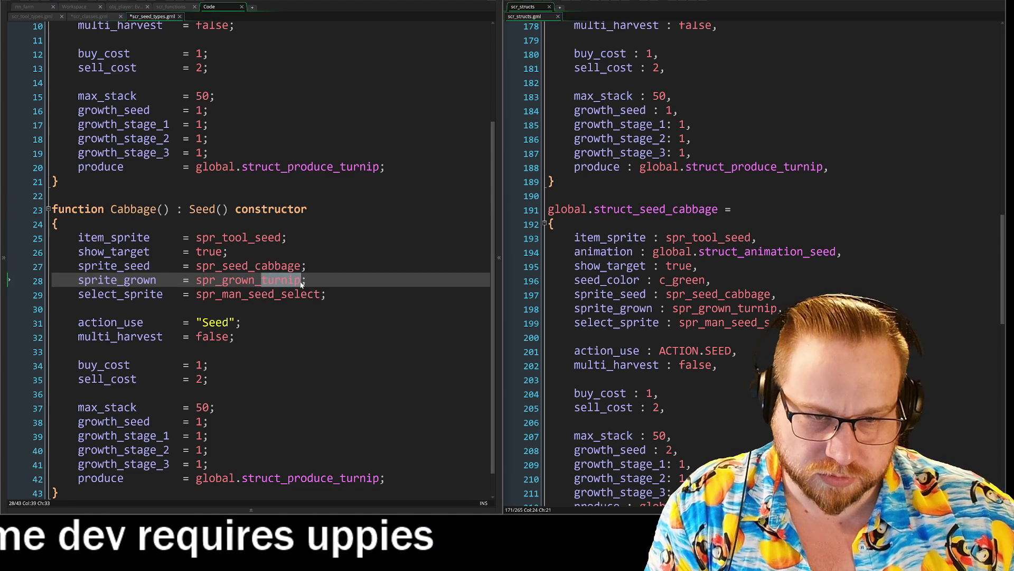
type("c")
key("Return")
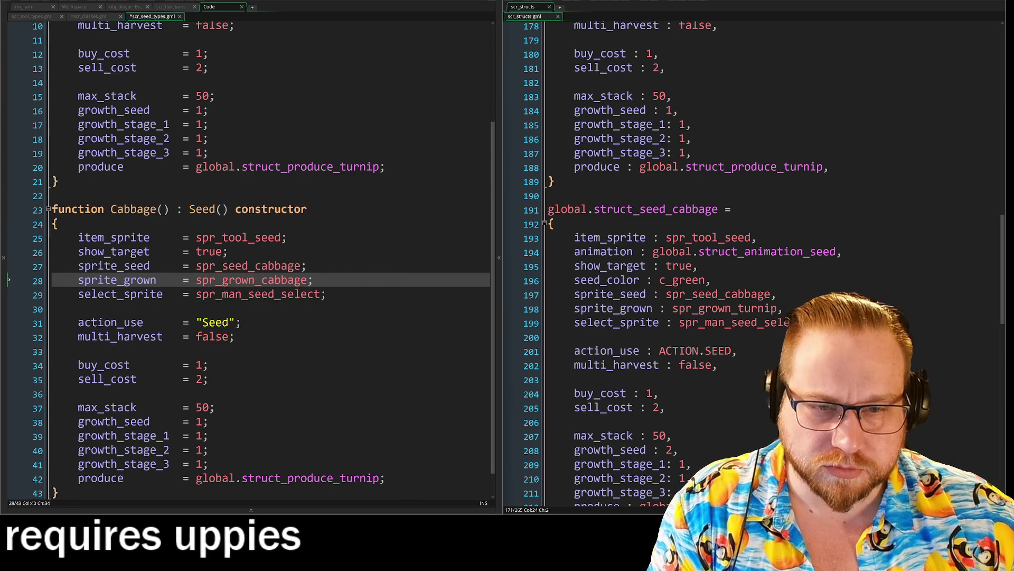
Point the Cabbage produce at global.struct_produce_cabbage.
scroll(251, 253, "down", 1)
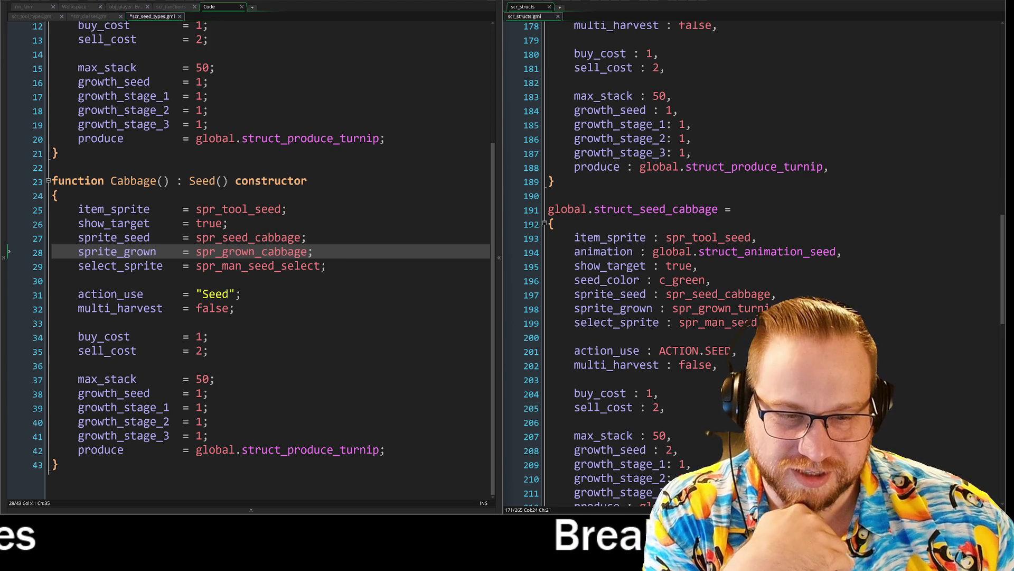
left_click_drag(340, 451, 378, 451)
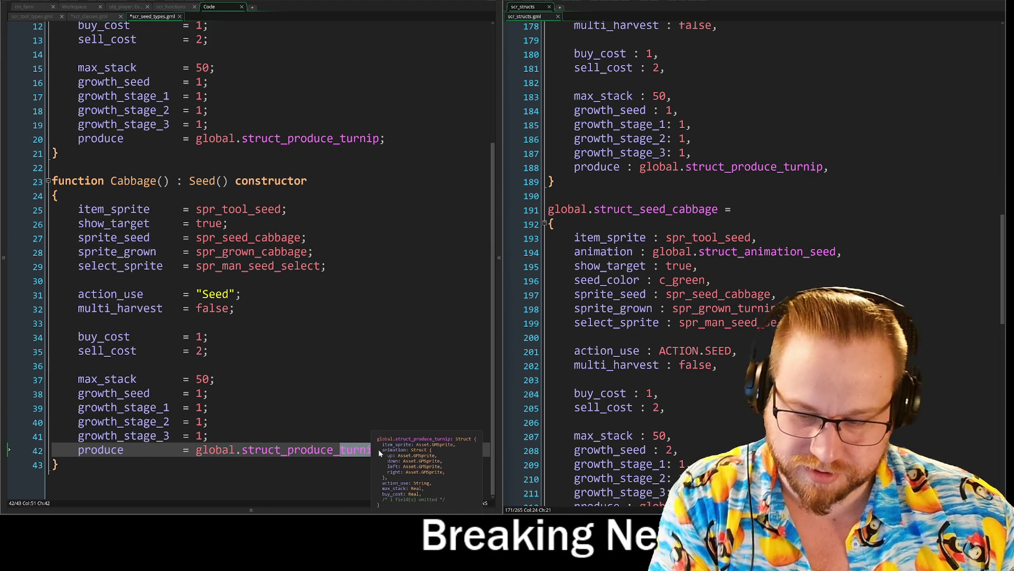
type("cabbage")
key("End")
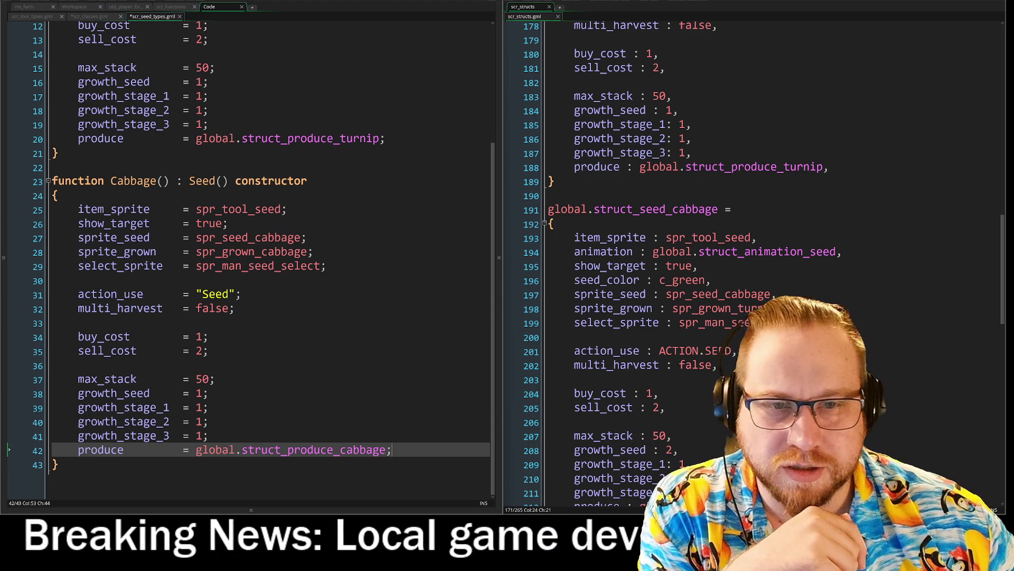
scroll(753, 264, "up", 4)
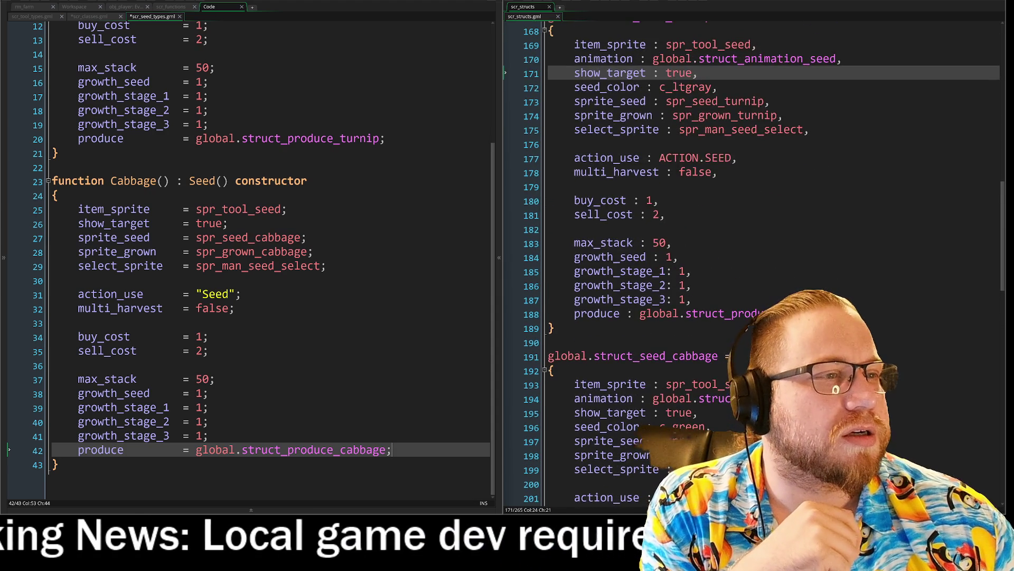
scroll(753, 264, "up", 2)
scroll(753, 264, "down", 11)
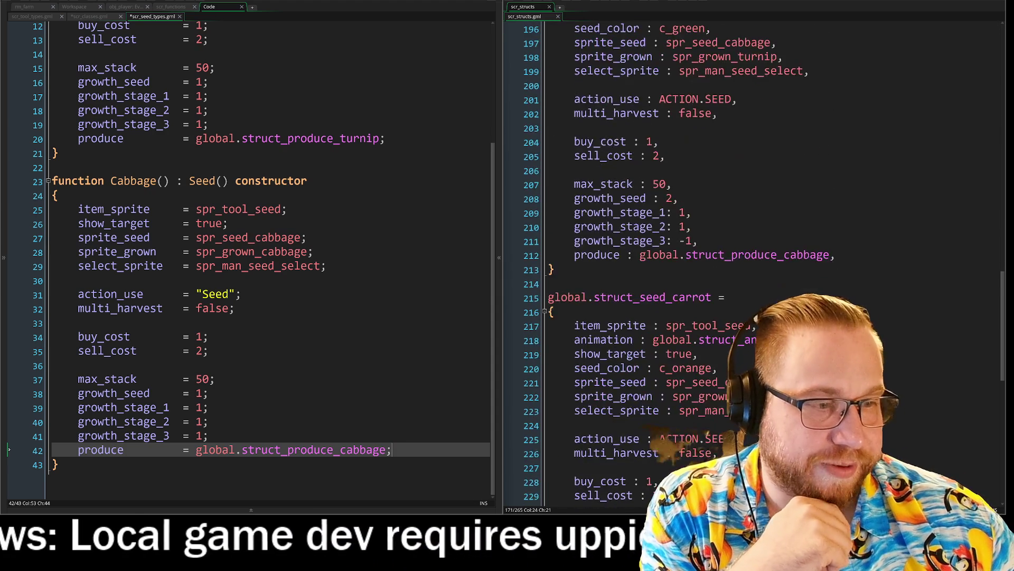
scroll(753, 265, "down", 4)
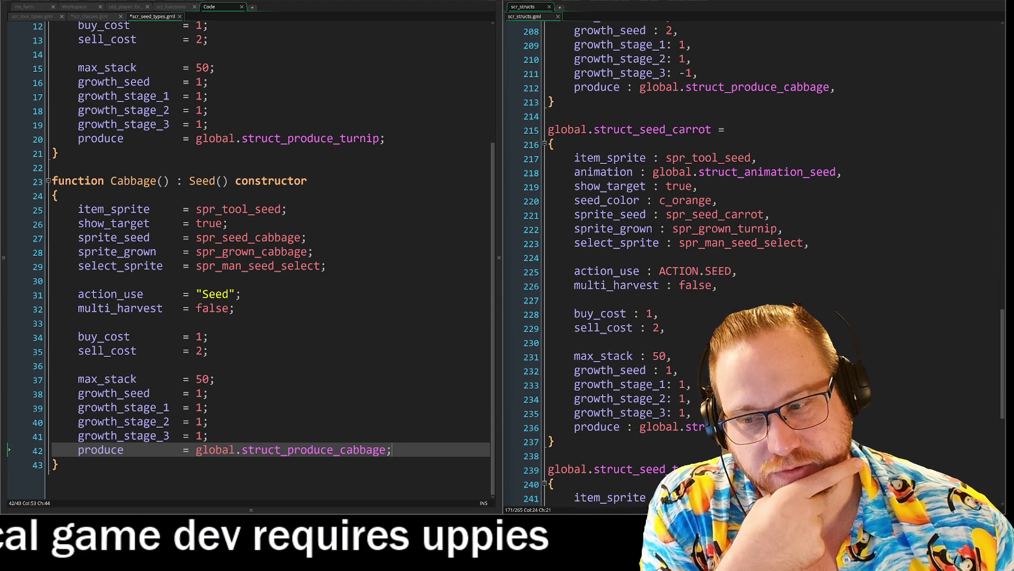
scroll(752, 264, "down", 1)
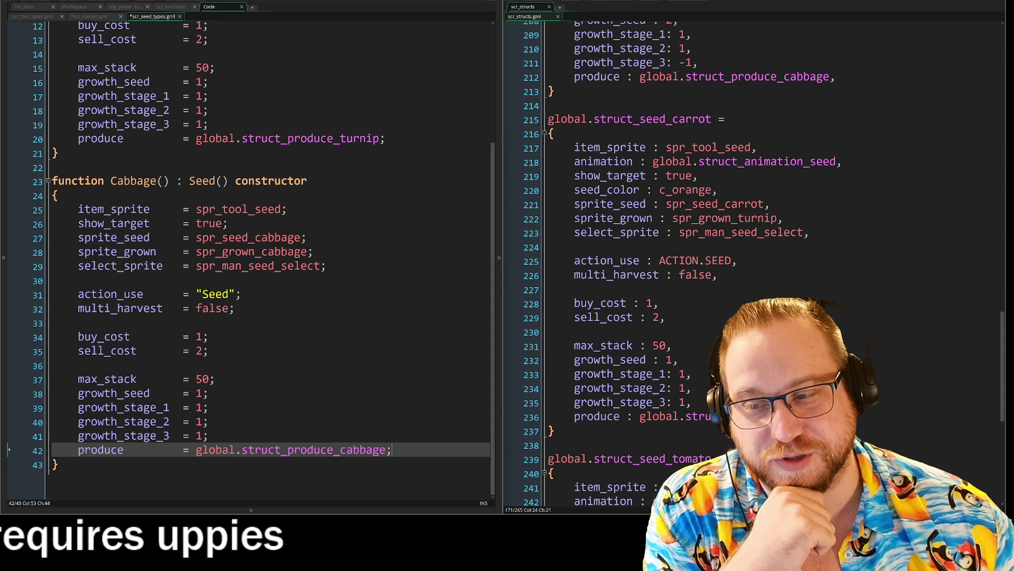
mouse_move(724, 263)
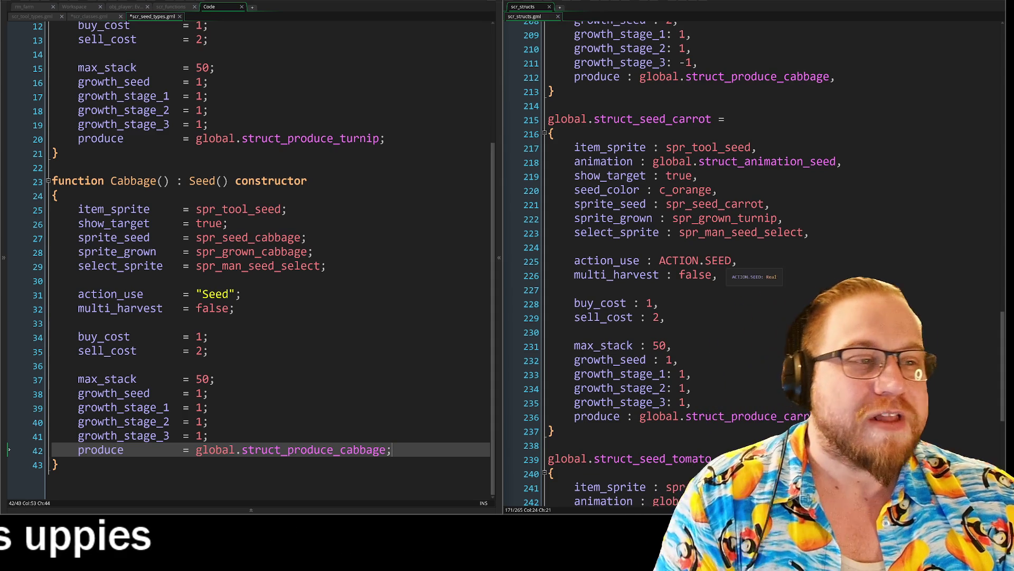
mouse_move(92, 465)
left_mouse_down()
mouse_move(33, 226)
mouse_move(49, 181)
left_mouse_up()
left_click(59, 465)
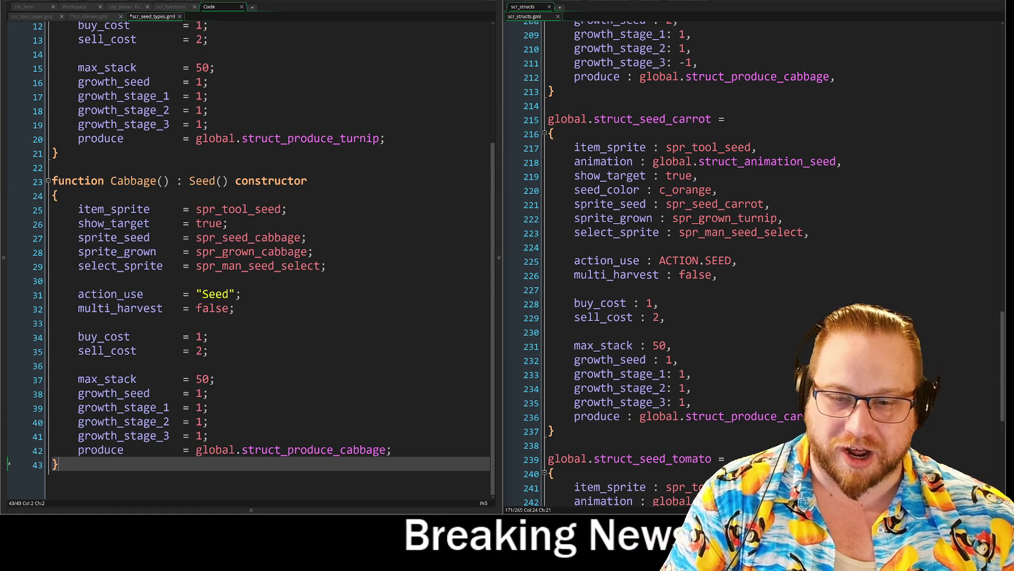
Paste a duplicate of the Cabbage constructor below it and rename it Carrot.
key("Return")
key("Return")
key("ctrl+v")
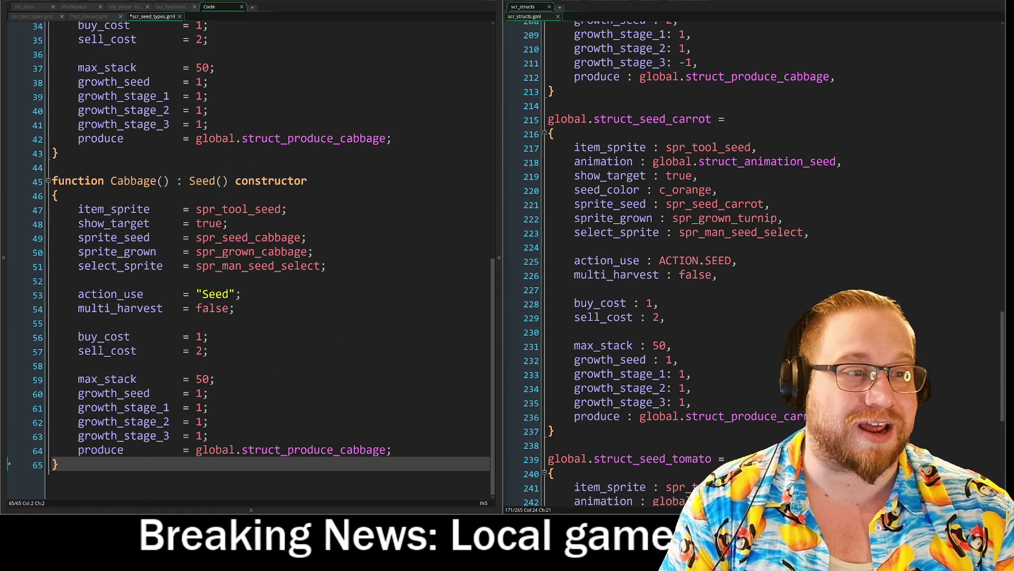
double_click(692, 119)
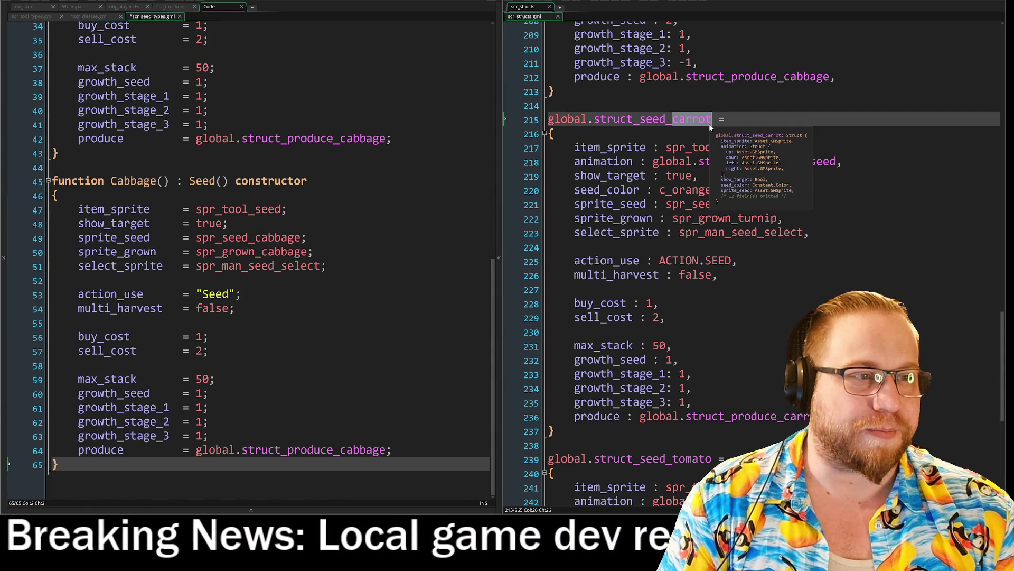
left_click(116, 180)
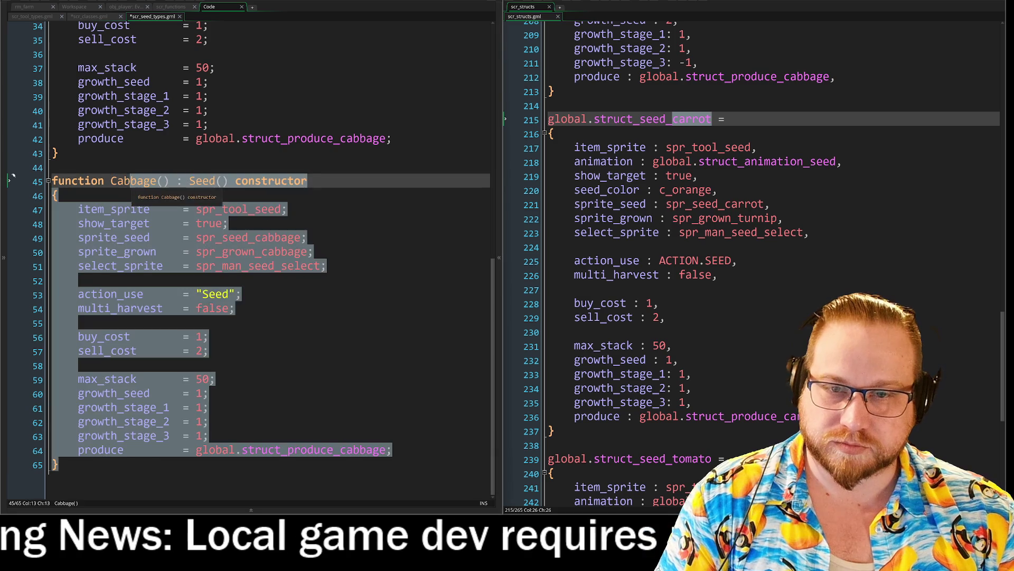
left_click(154, 182, "shift")
type("carrot")
key("Left")
key("Left")
key("Left")
key("BackSpace")
key("End")
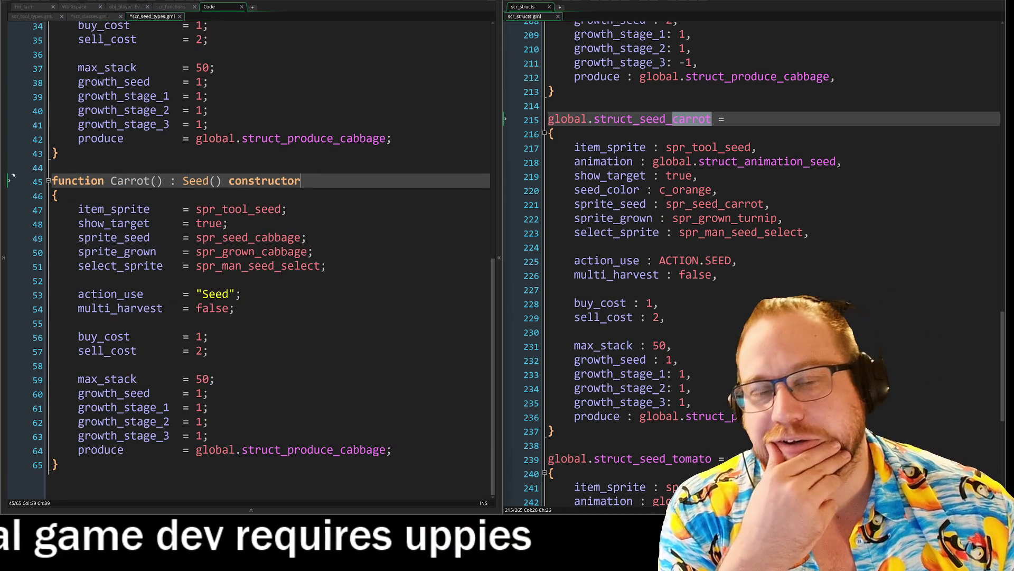
Change Carrot's sprite_seed and sprite_grown to spr_seed_carrot and spr_grown_carrot.
mouse_move(255, 237)
left_mouse_down()
mouse_move(301, 240)
mouse_move(309, 252)
mouse_move(272, 252)
left_mouse_up()
type("carrot")
left_click(309, 252)
type("carrot")
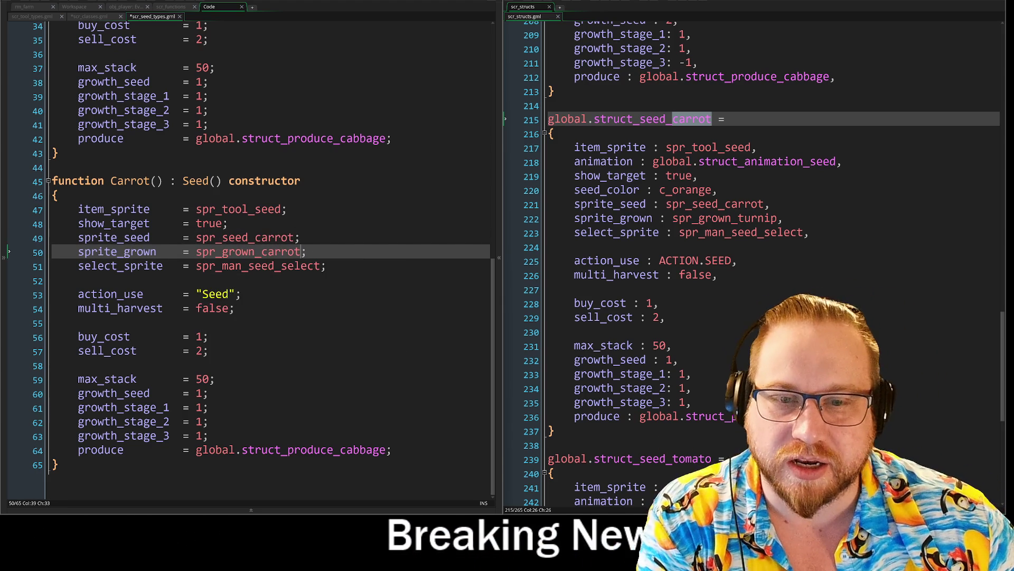
left_click_drag(327, 265, 79, 268)
key("ctrl+c")
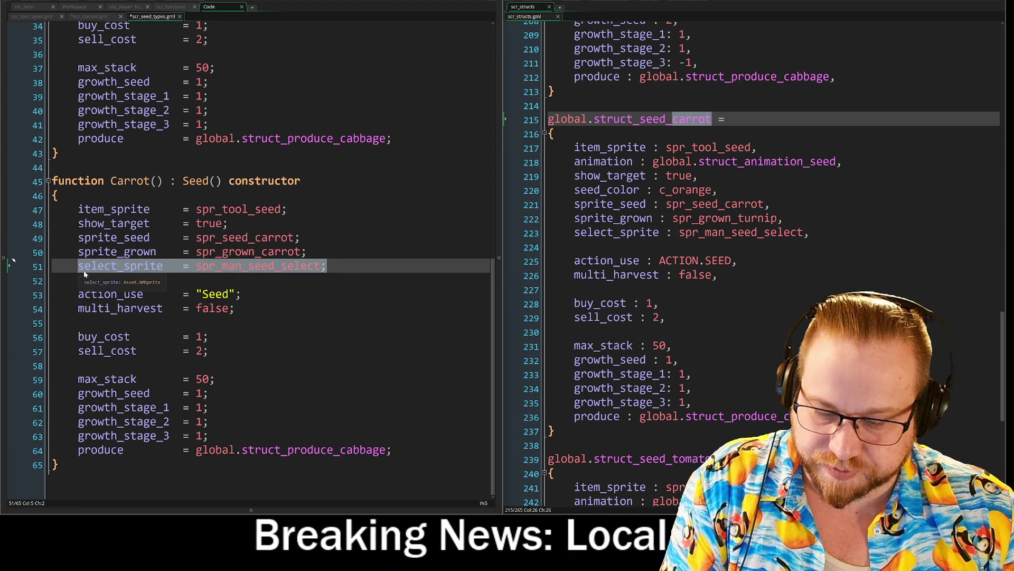
scroll(12, 261, "up", 11)
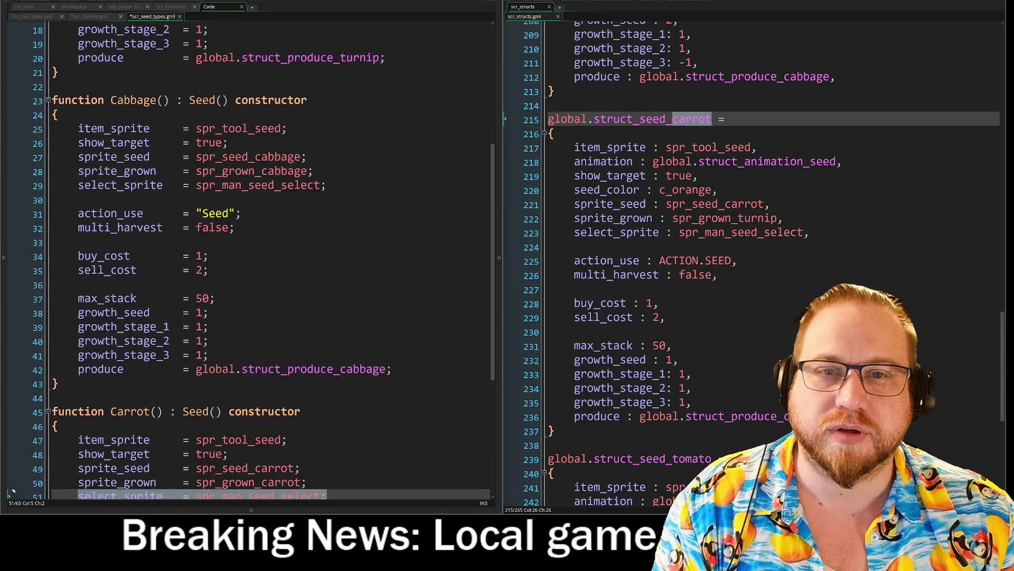
In scr_classes, change Seed()'s action_use default from -1 to "Seed".
left_click(90, 17)
scroll(251, 251, "down", 1)
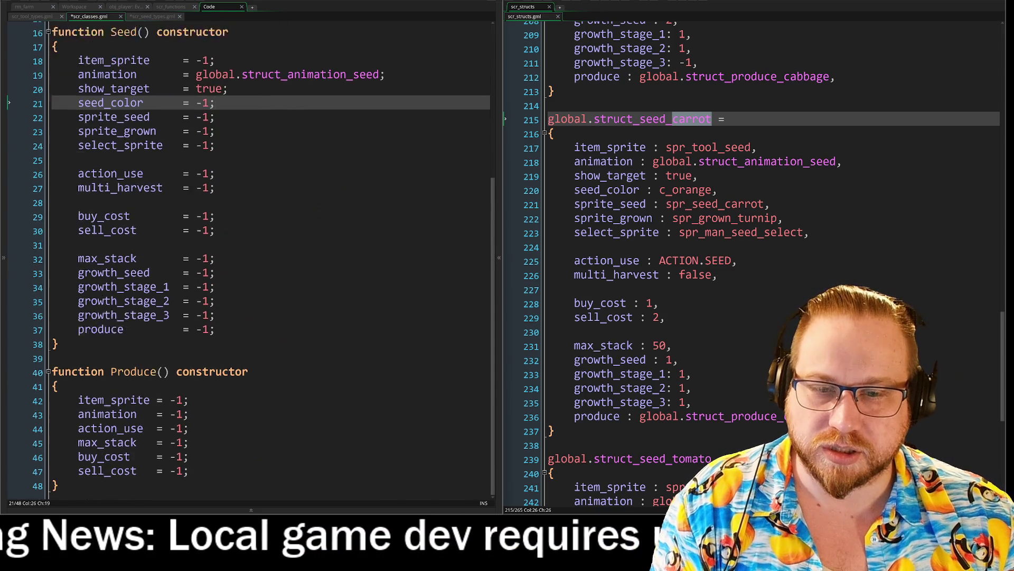
scroll(251, 259, "up", 2)
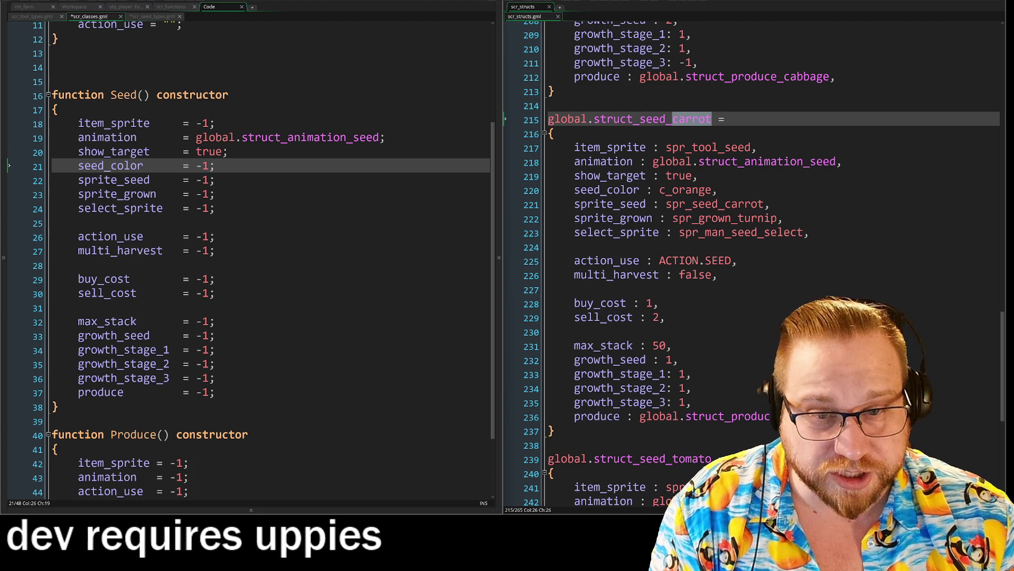
left_click_drag(210, 238, 196, 239)
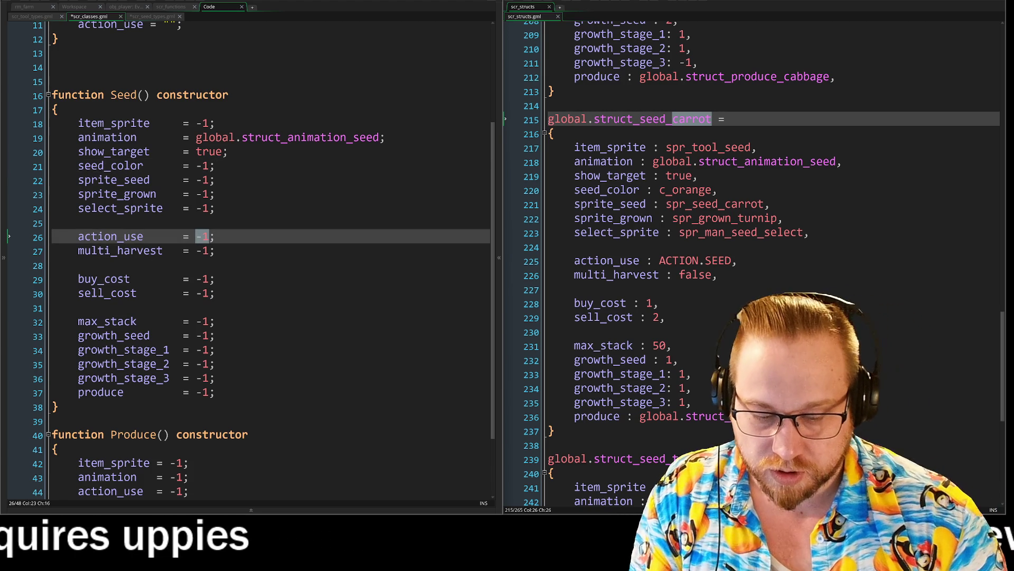
type("\"")
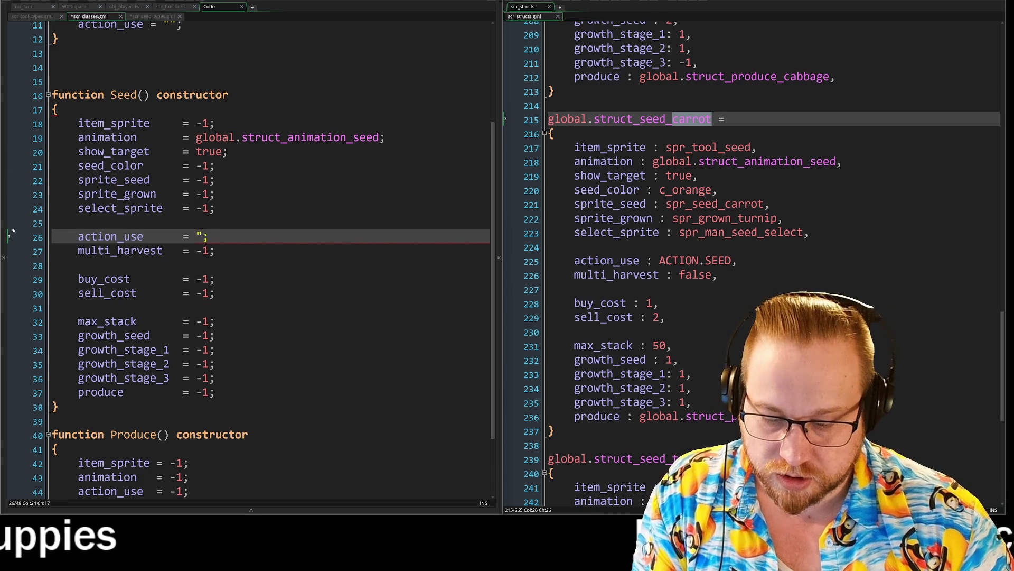
type("Seed\"")
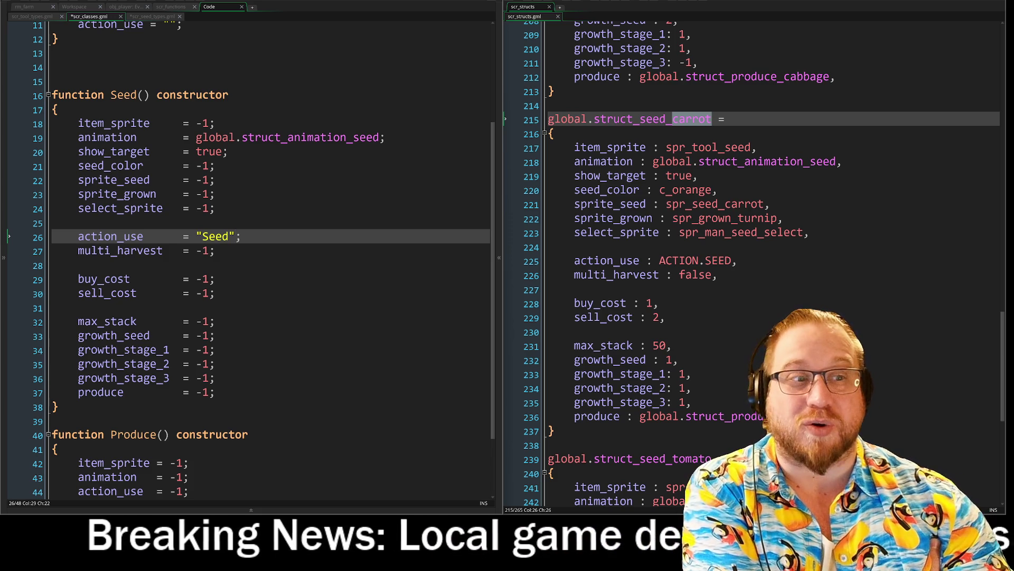
Replace Seed()'s select_sprite line with an indented select_sprite = spr_man_seed_select;.
left_click(731, 119)
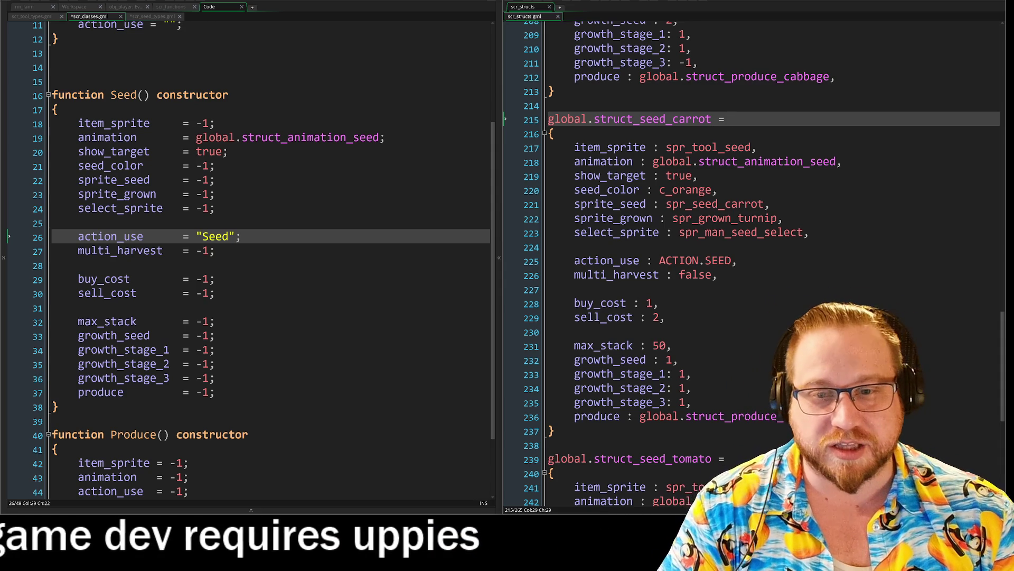
left_click_drag(220, 209, 58, 211)
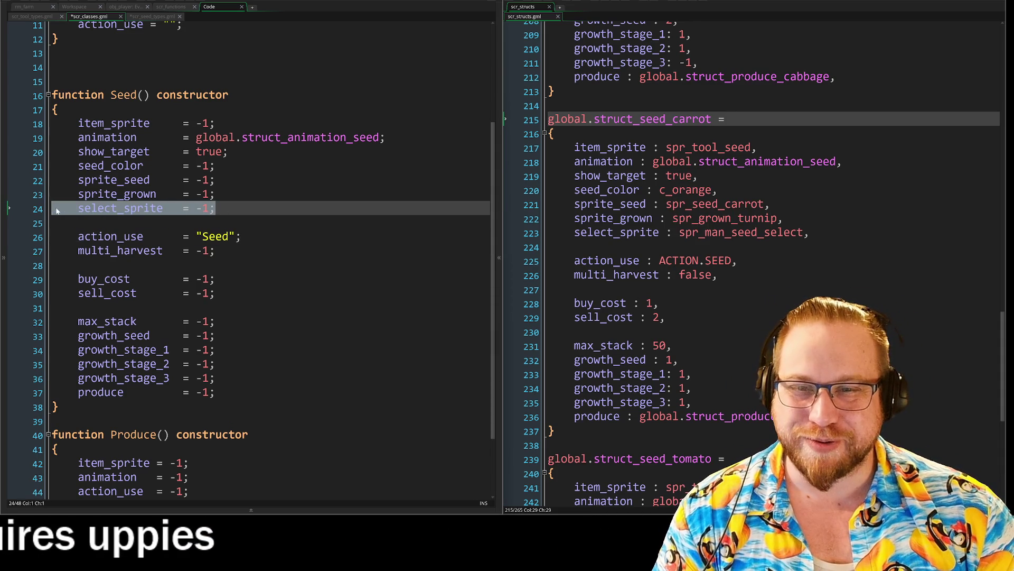
key("ctrl+v")
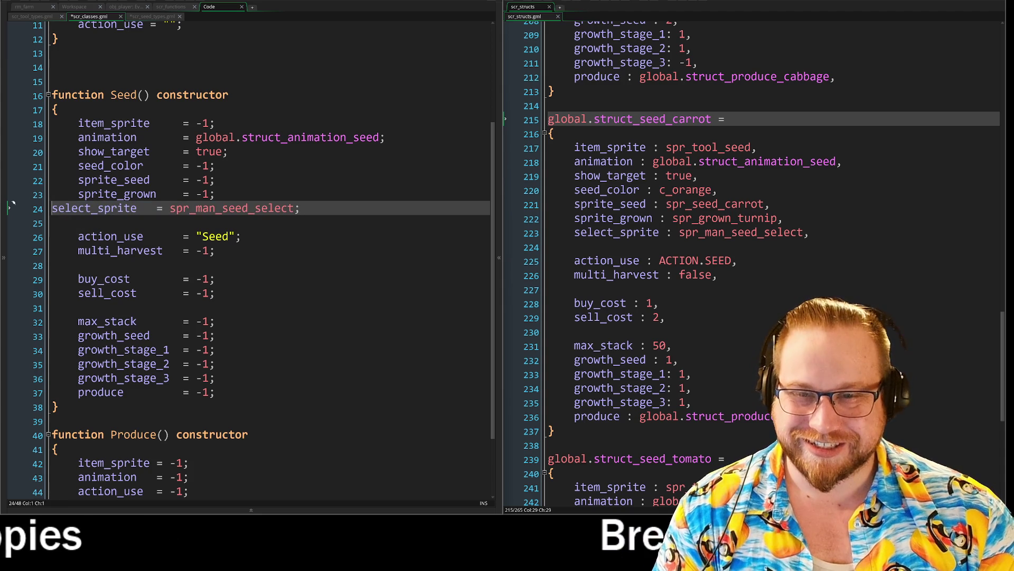
key("Tab")
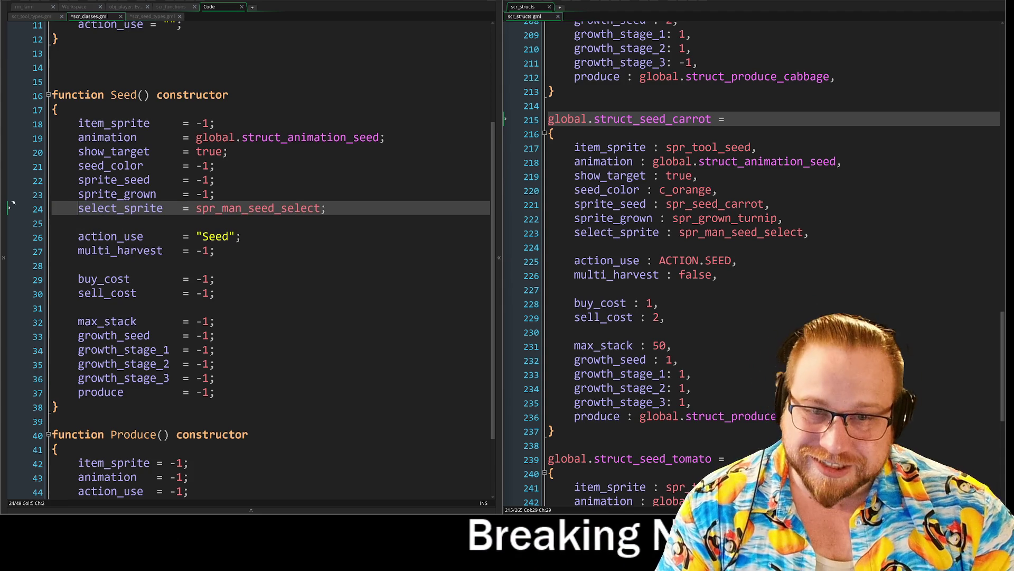
left_click(152, 17)
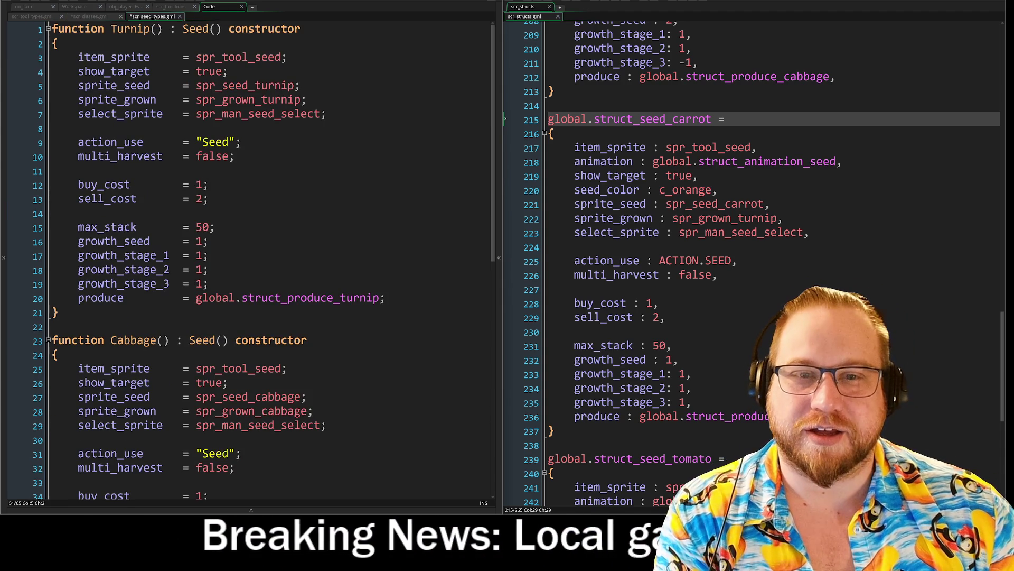
left_click(9, 143)
Delete the action_use, select_sprite and show_target lines from Turnip().
key("BackSpace")
key("BackSpace")
key("Up")
key("shift+End")
key("BackSpace")
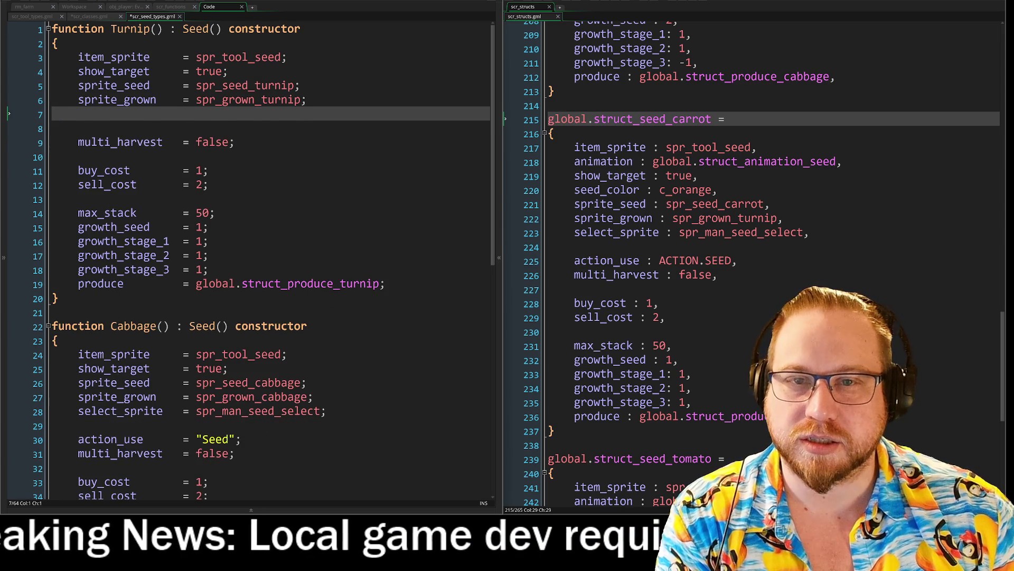
key("BackSpace")
key("Up")
key("Up")
key("shift+Home")
key("BackSpace")
key("BackSpace")
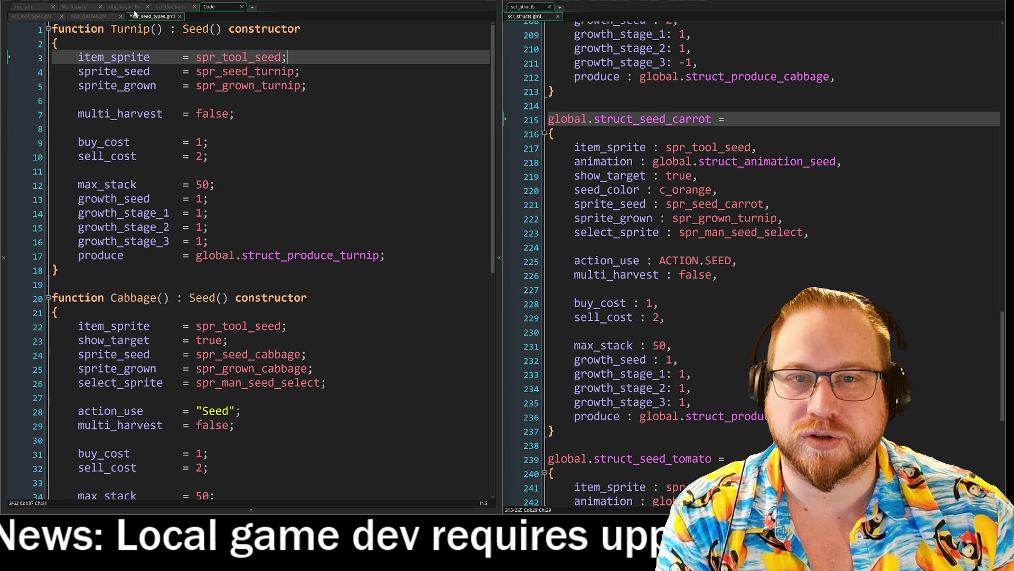
Compare with Seed() in scr_classes, then remove Turnip's max_stack line.
left_click(88, 17)
left_click(23, 17)
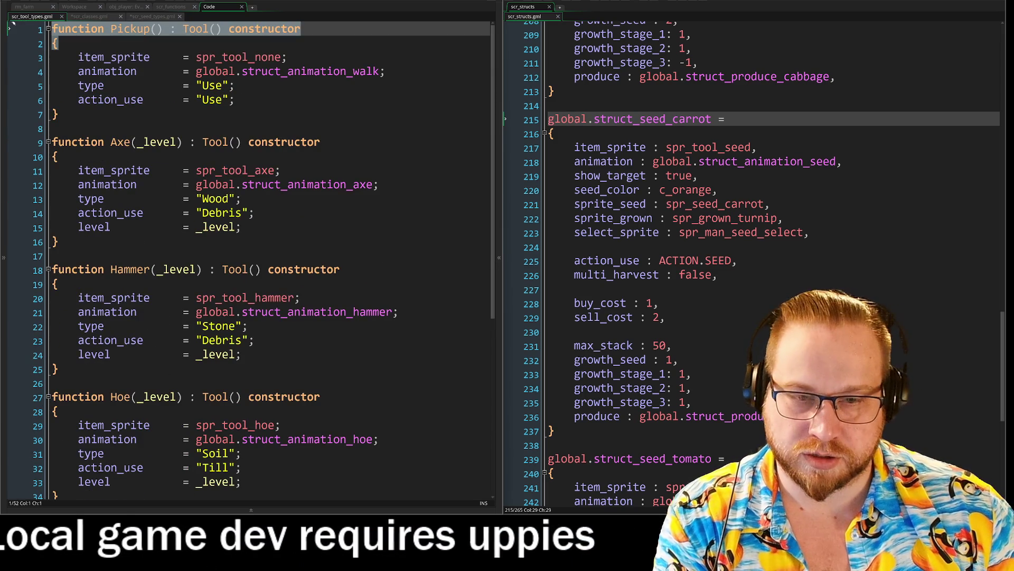
left_click(89, 17)
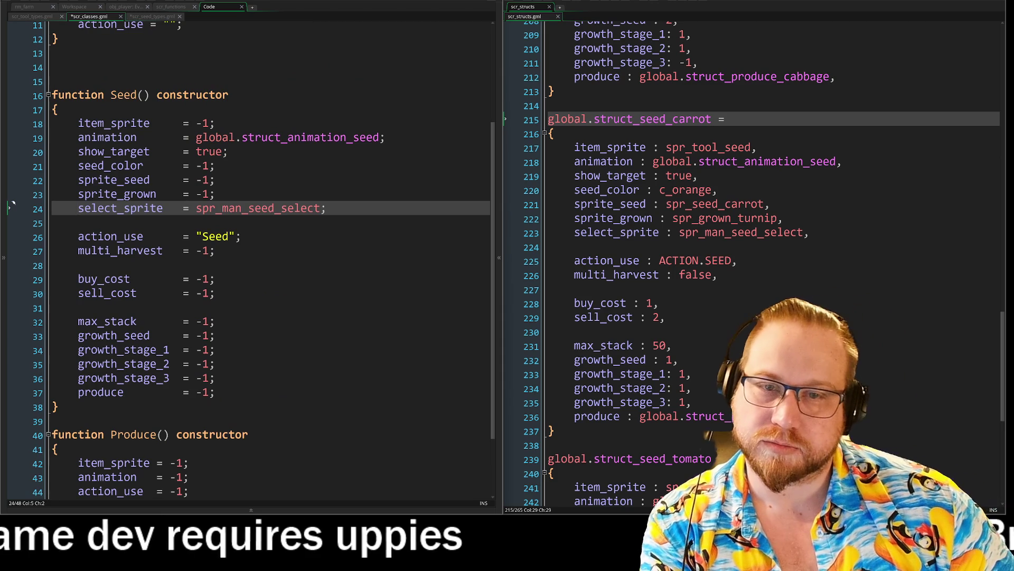
left_click(152, 16)
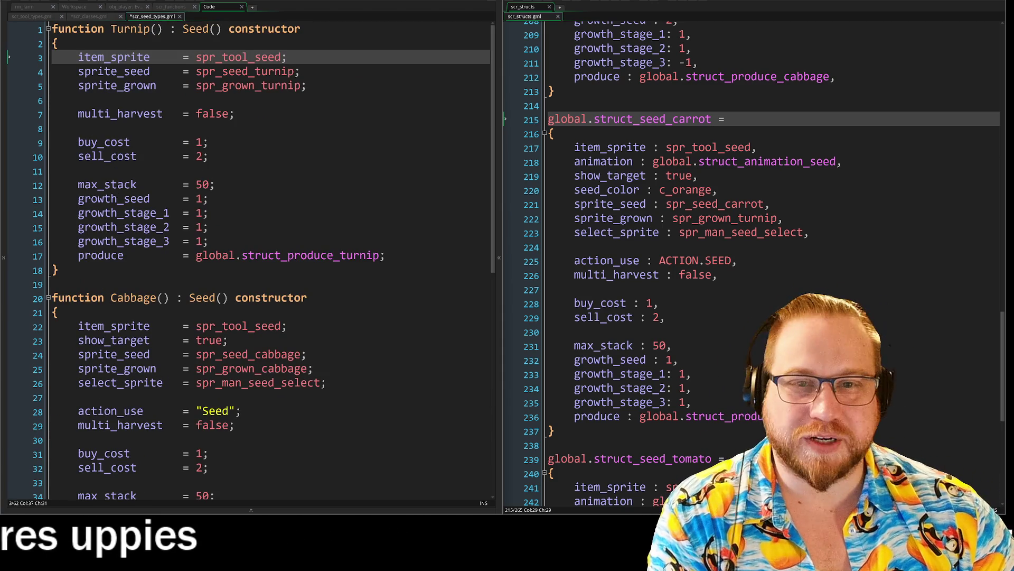
scroll(251, 251, "down", 1)
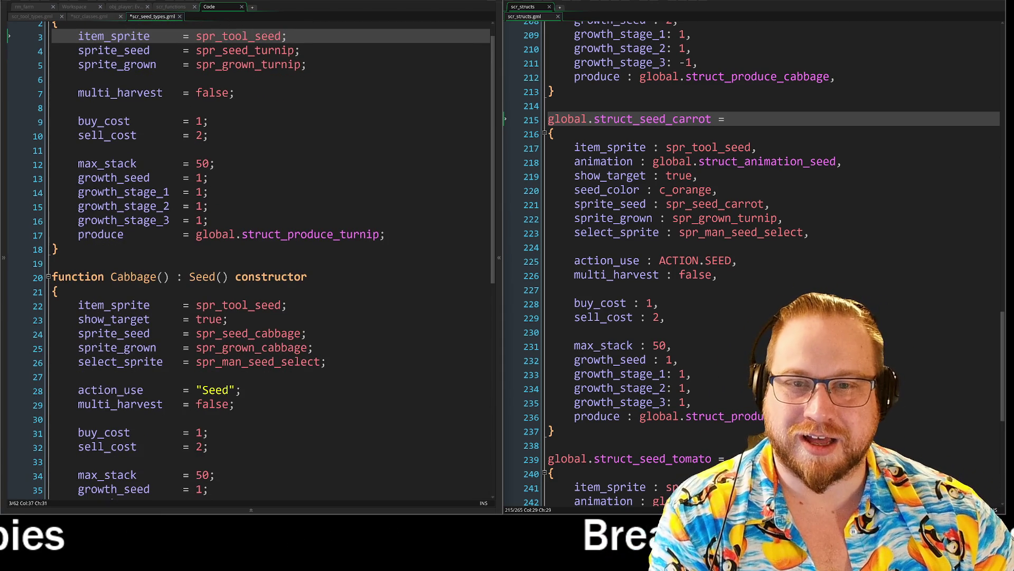
scroll(251, 251, "up", 1)
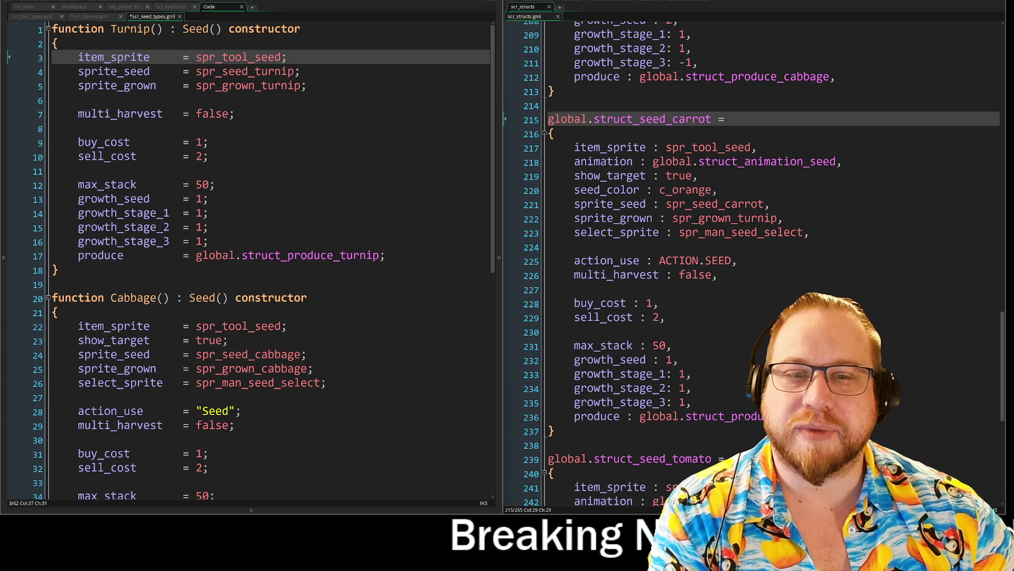
left_click(214, 184)
key("shift+Home")
key("BackSpace")
key("BackSpace")
key("BackSpace")
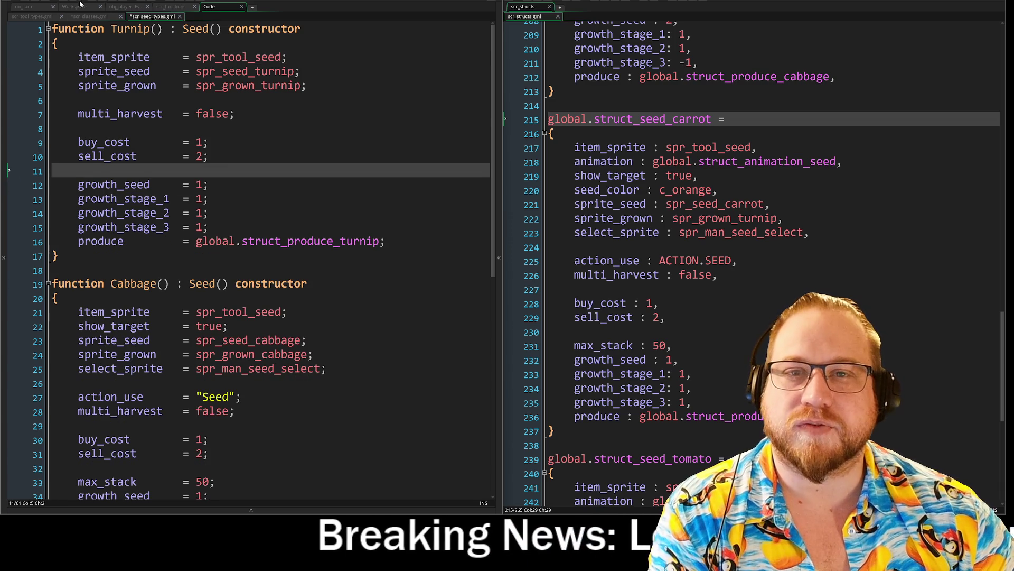
left_click(74, 16)
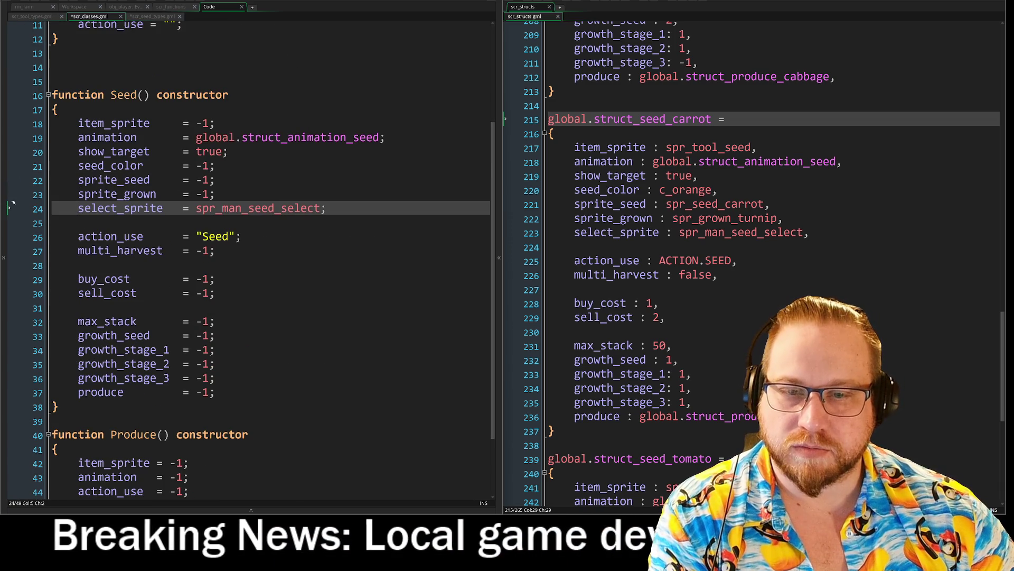
left_click(210, 321)
Set Seed()'s max_stack default to 50 instead of -1.
key("BackSpace")
key("BackSpace")
type("50")
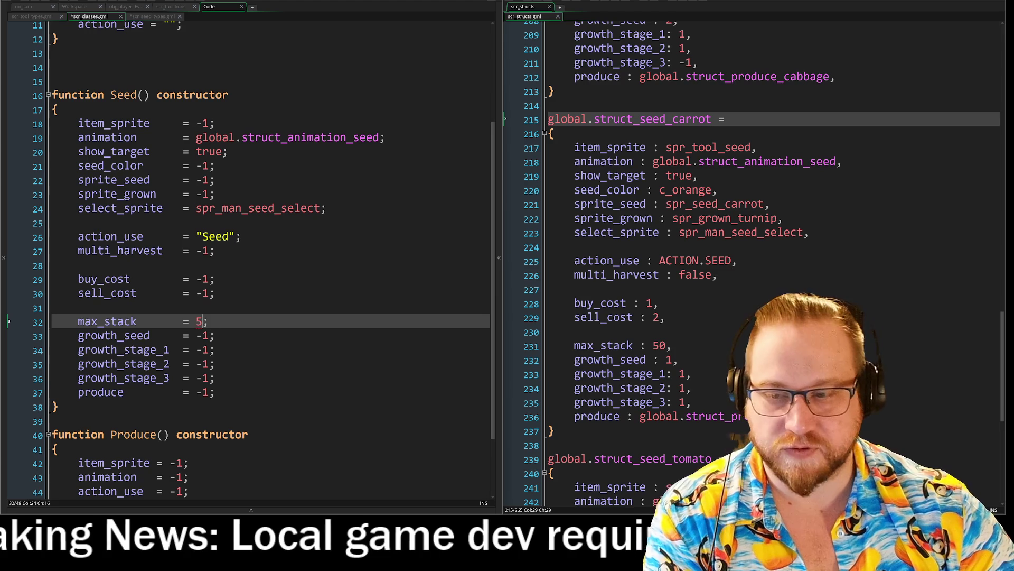
key("Right")
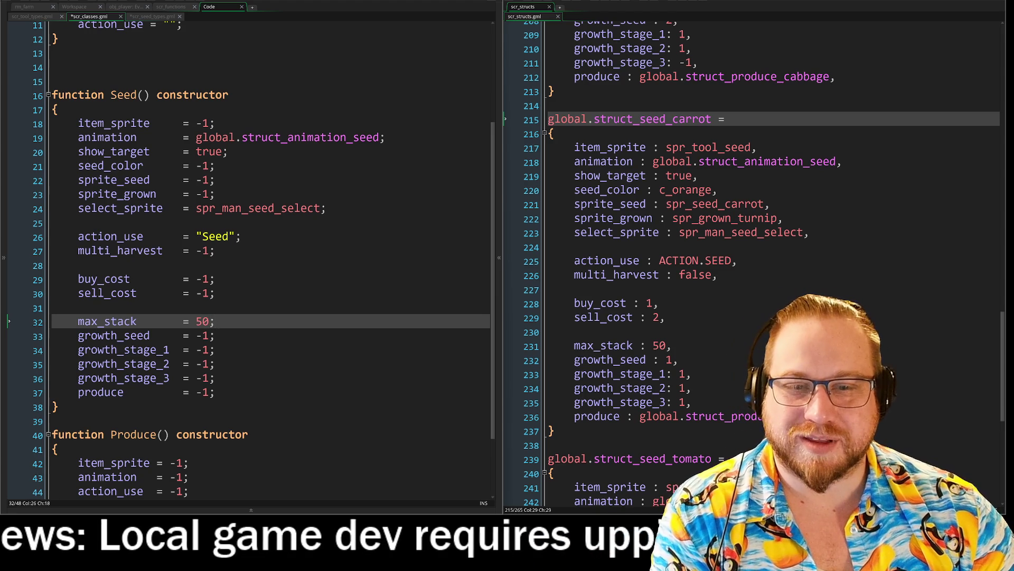
Copy spr_tool_seed from Cabbage and make it Seed()'s default item_sprite.
left_click(150, 17)
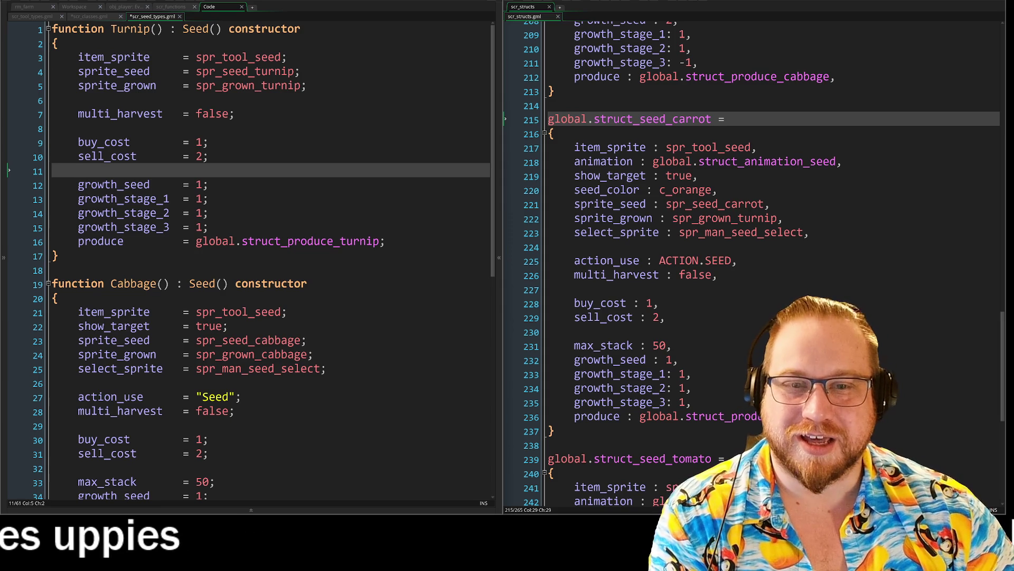
left_click(387, 241)
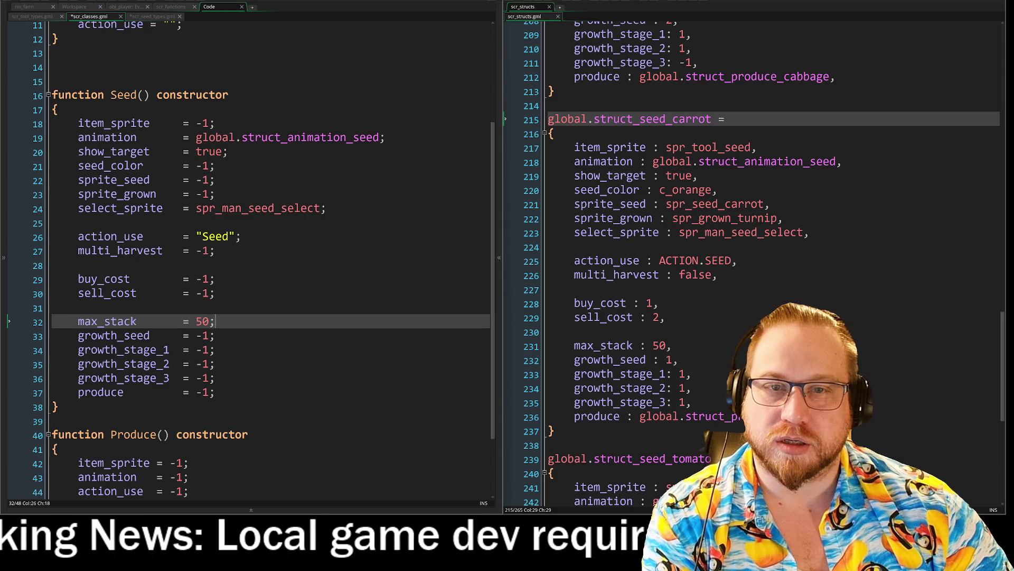
left_click_drag(287, 312, 198, 317)
key("ctrl+c")
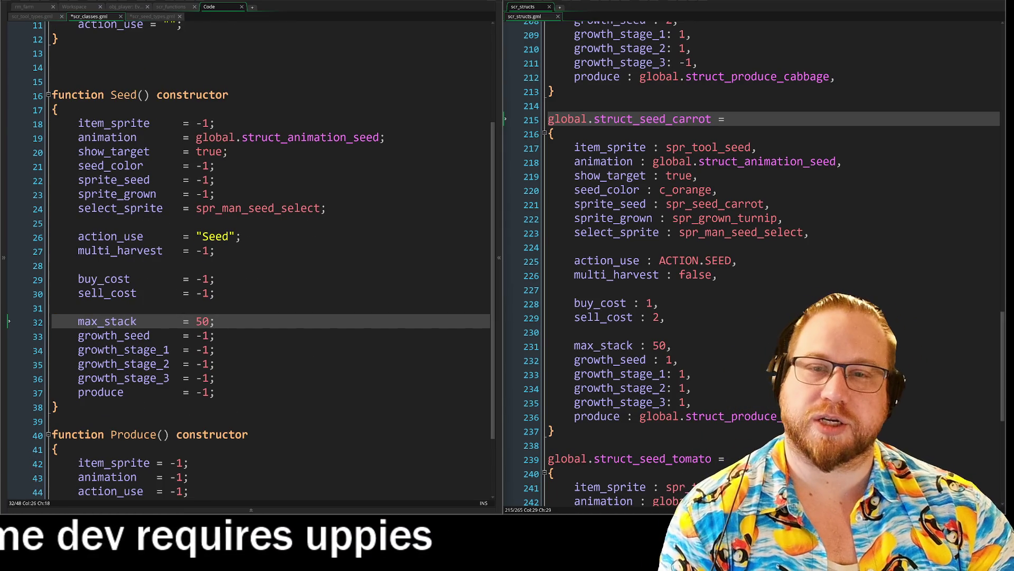
left_click_drag(215, 124, 198, 131)
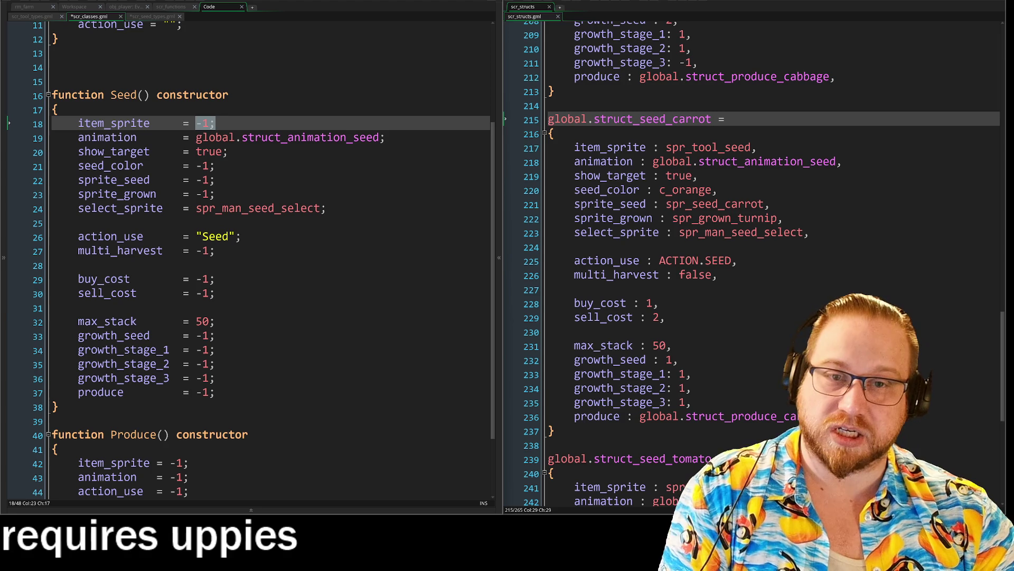
key("ctrl+v")
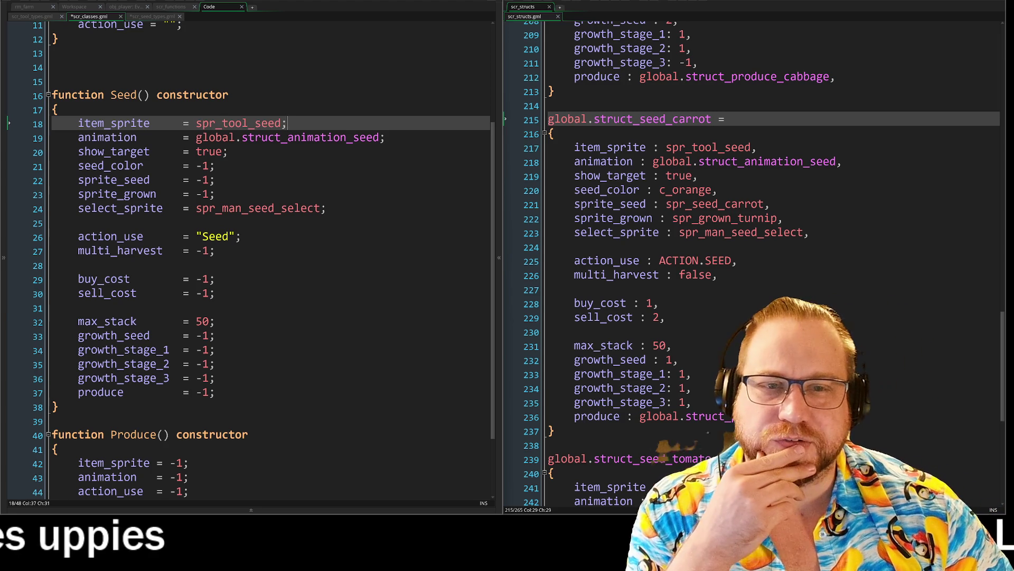
left_click(150, 18)
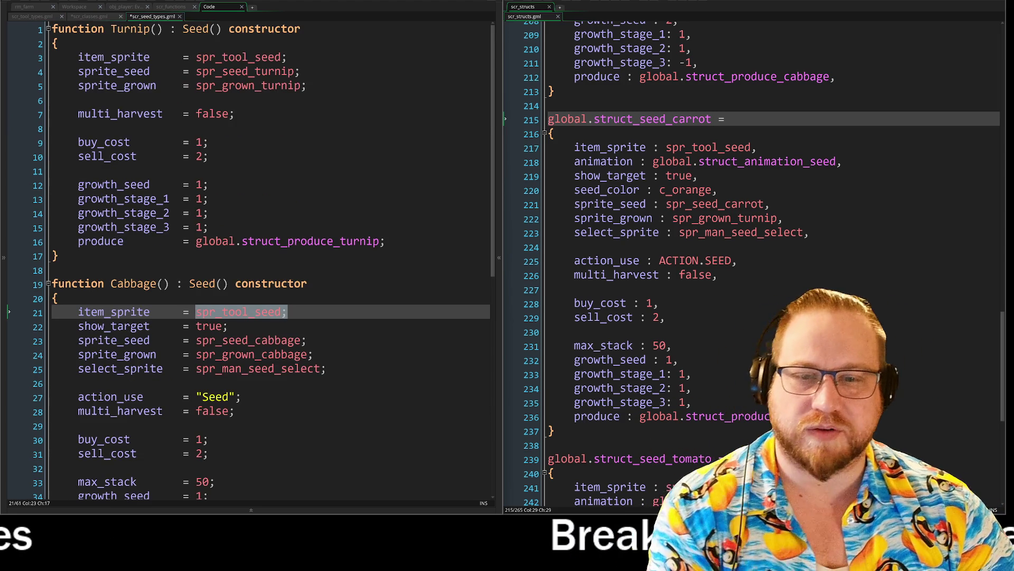
Delete the show_target, select_sprite and max_stack lines from the Cabbage constructor.
scroll(251, 259, "down", 2)
left_click(227, 263)
key("shift+Home")
key("shift+Home")
key("BackSpace")
key("BackSpace")
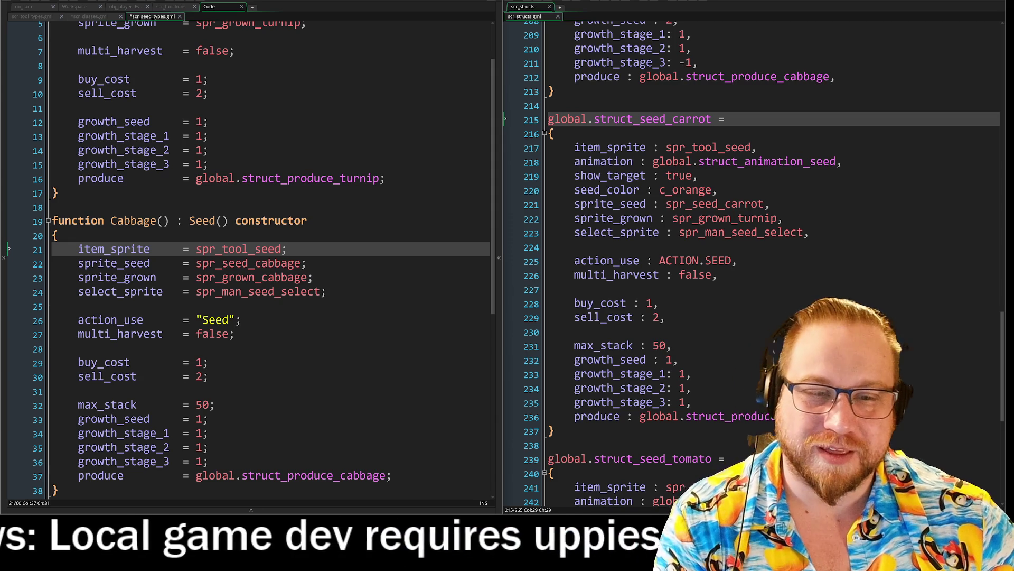
left_click(45, 294)
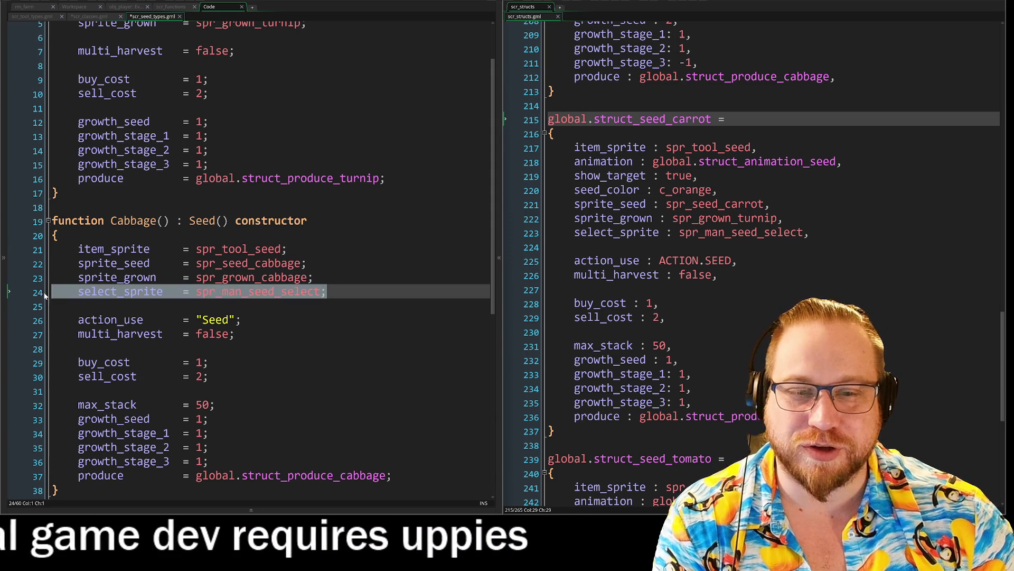
key("Delete")
key("BackSpace")
scroll(45, 293, "down", 2)
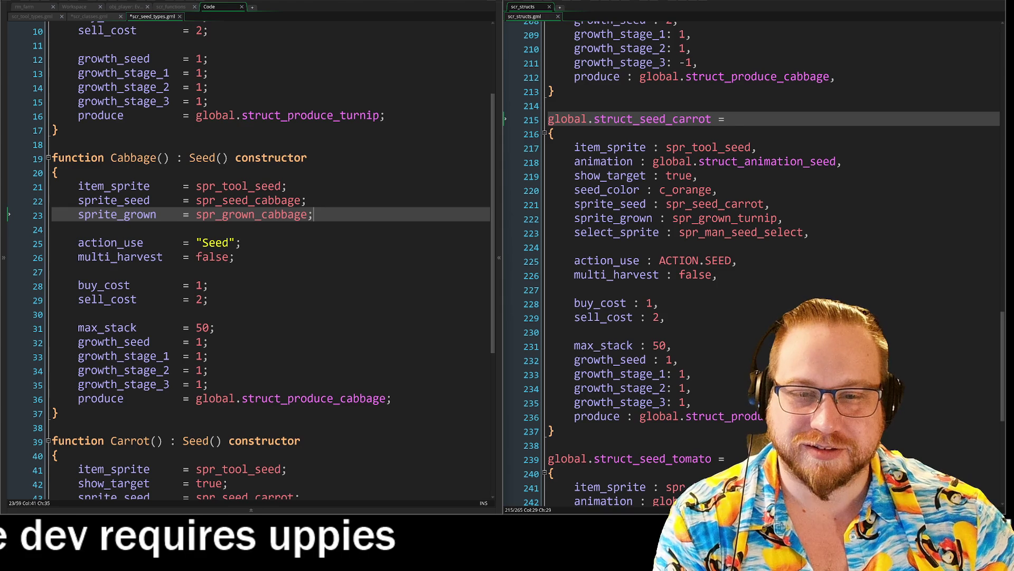
left_click(44, 327)
key("Delete")
key("BackSpace")
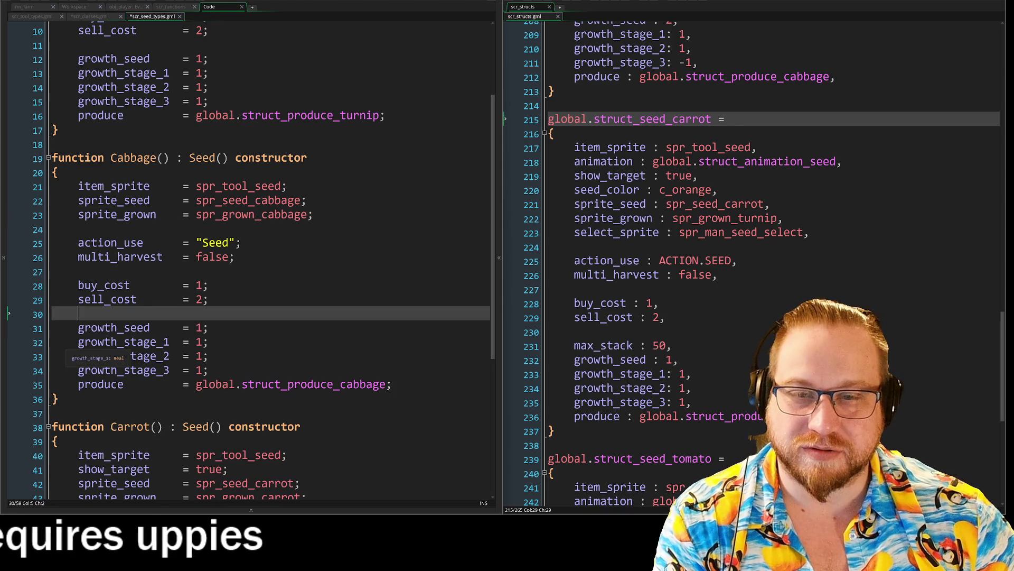
Delete the show_target and select_sprite lines from the Carrot constructor.
scroll(251, 258, "down", 1)
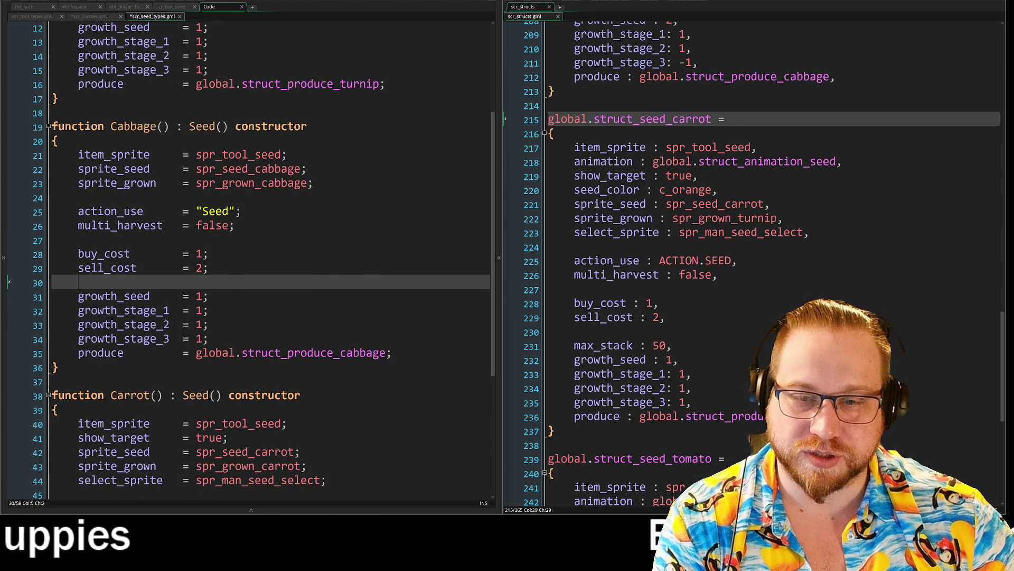
scroll(251, 259, "down", 4)
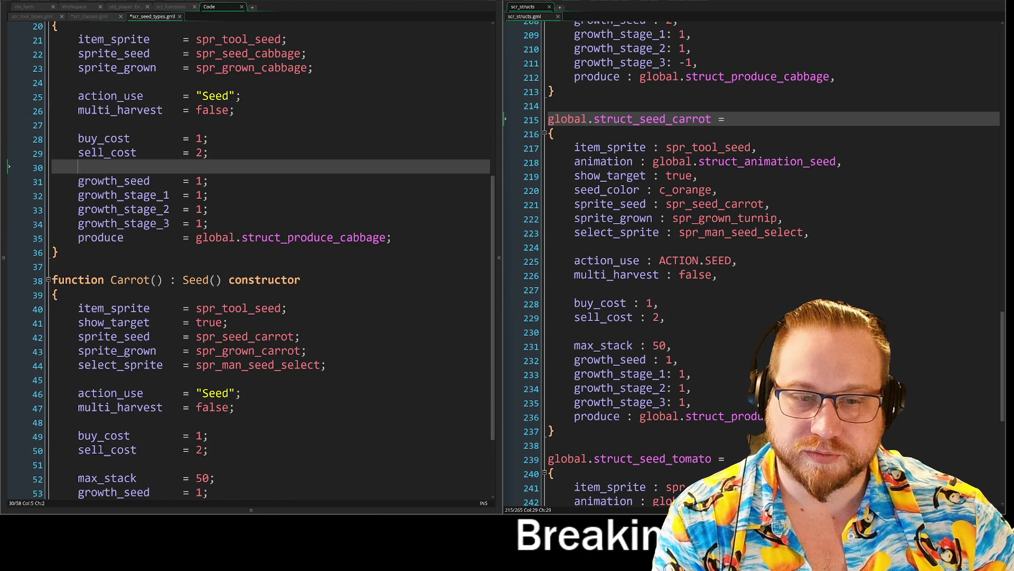
left_click(228, 322)
key("shift+Home")
key("shift+Home")
key("Delete")
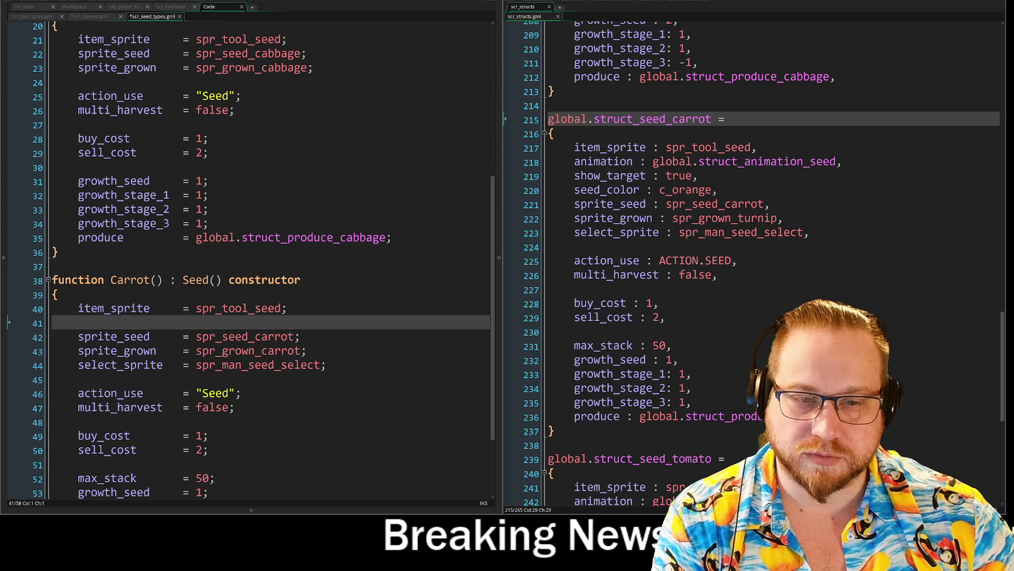
key("BackSpace")
left_click(326, 351)
key("shift+Home")
key("shift+Home")
key("Delete")
key("BackSpace")
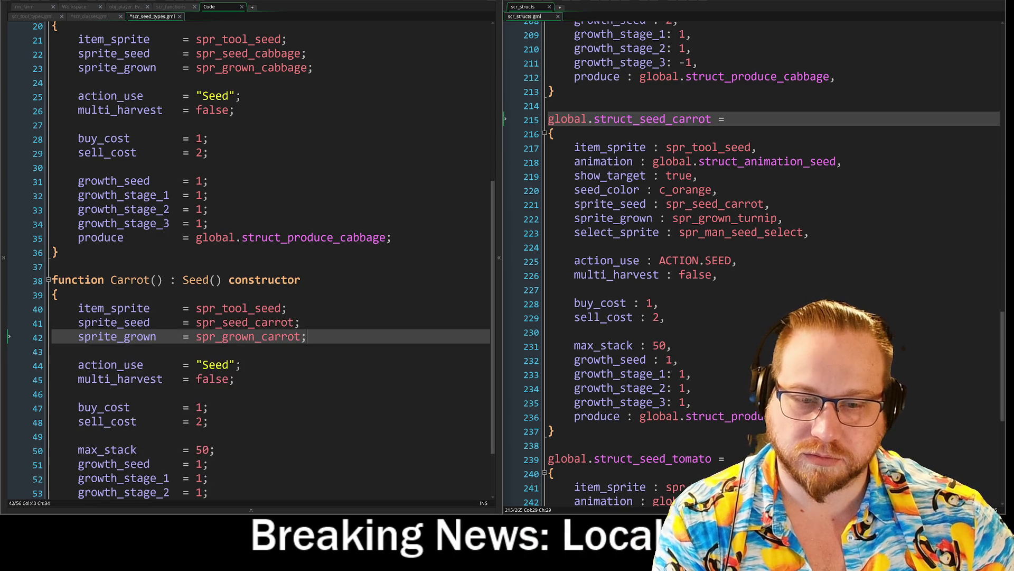
Remove the action_use lines from both the Carrot and Cabbage constructors.
scroll(251, 259, "down", 2)
left_click(241, 312)
key("shift+Home")
key("shift+Home")
key("Delete")
key("BackSpace")
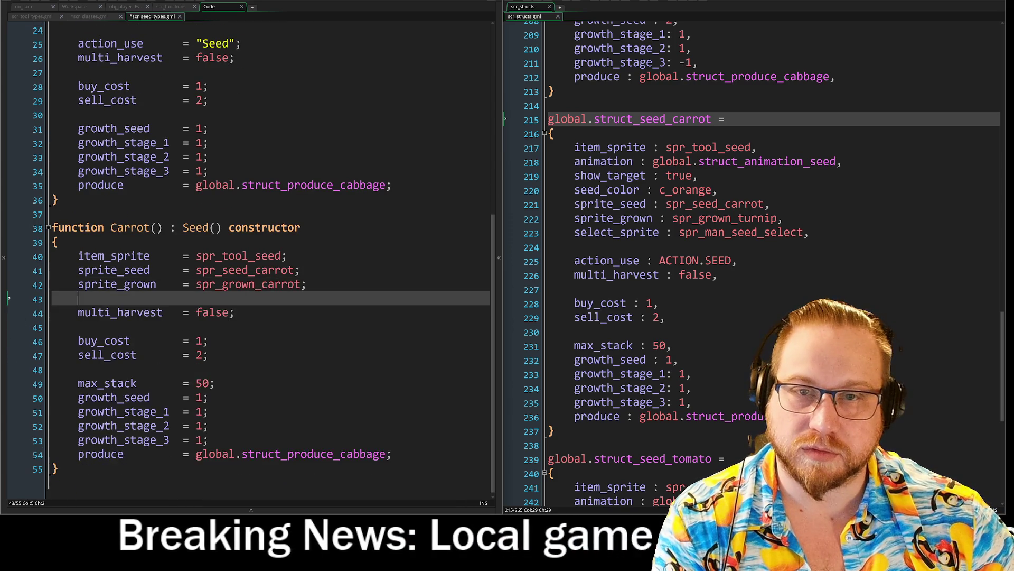
scroll(251, 259, "up", 3)
scroll(251, 259, "up", 3)
left_click(240, 179)
key("shift+Home")
key("shift+Home")
key("Delete")
key("BackSpace")
Remove Carrot's max_stack line and review the trimmed constructors.
scroll(158, 203, "up", 5)
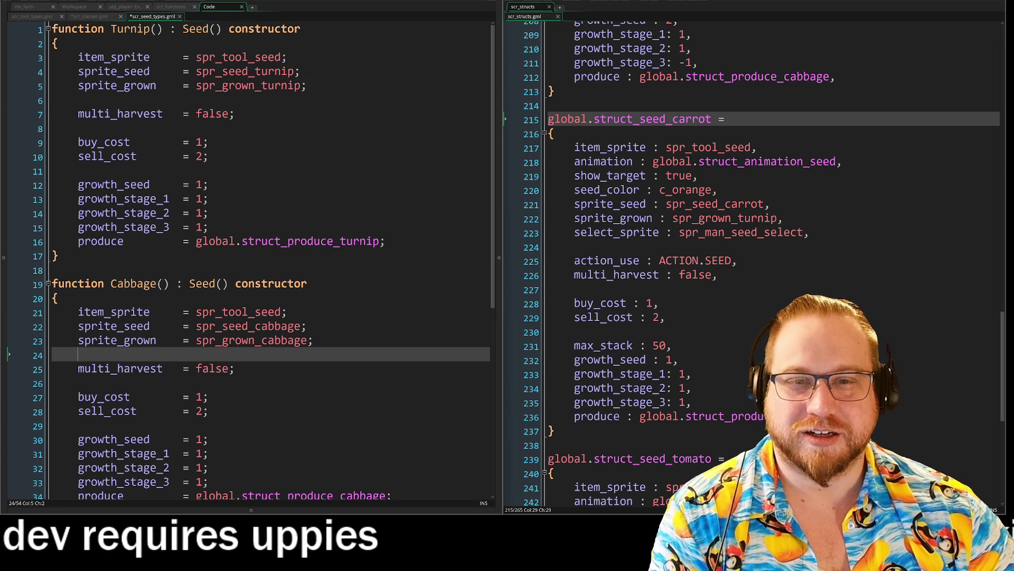
scroll(251, 258, "down", 2)
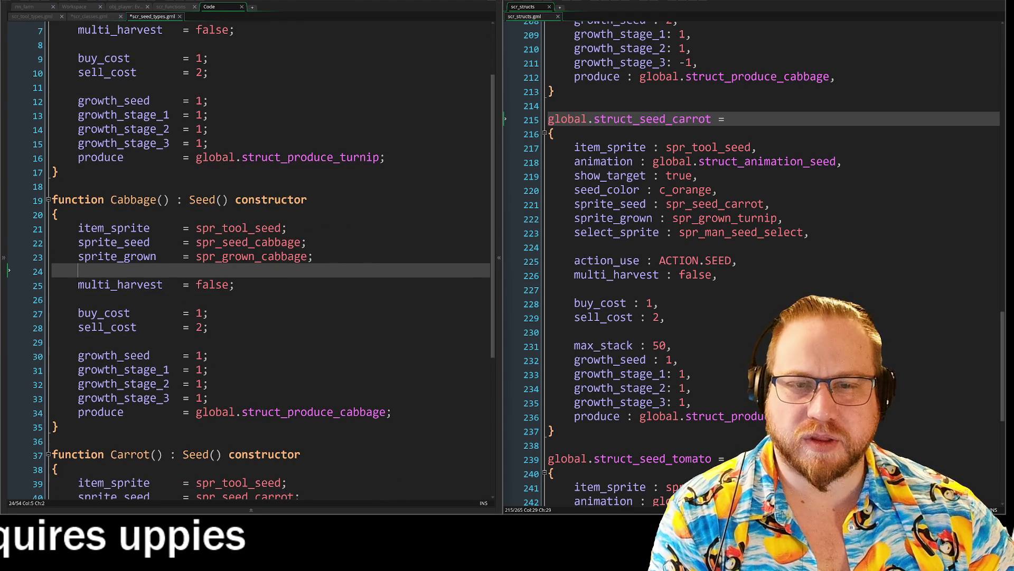
scroll(251, 259, "down", 5)
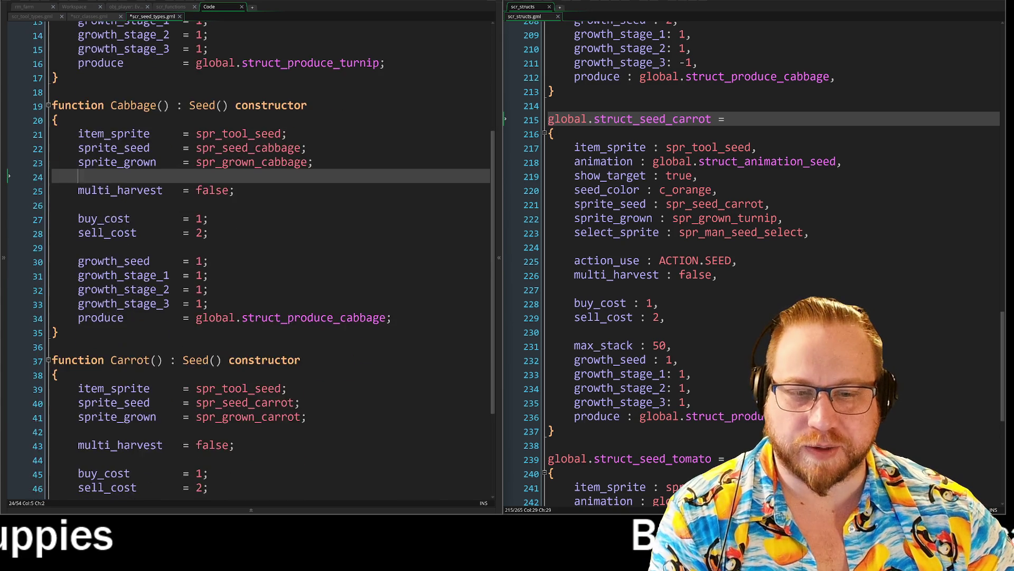
left_click(215, 389)
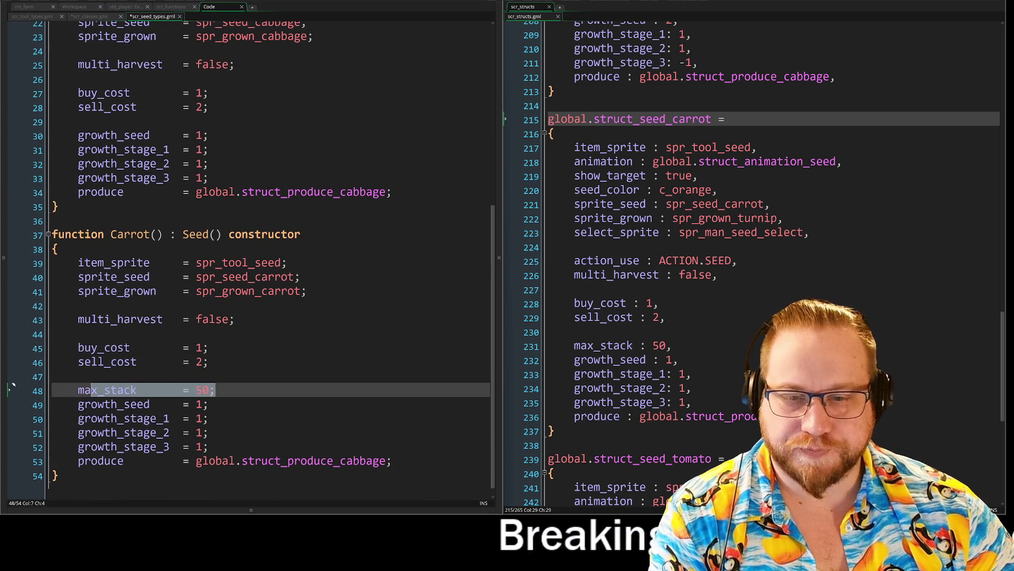
key("shift+Home")
key("BackSpace")
key("BackSpace")
scroll(251, 259, "up", 2)
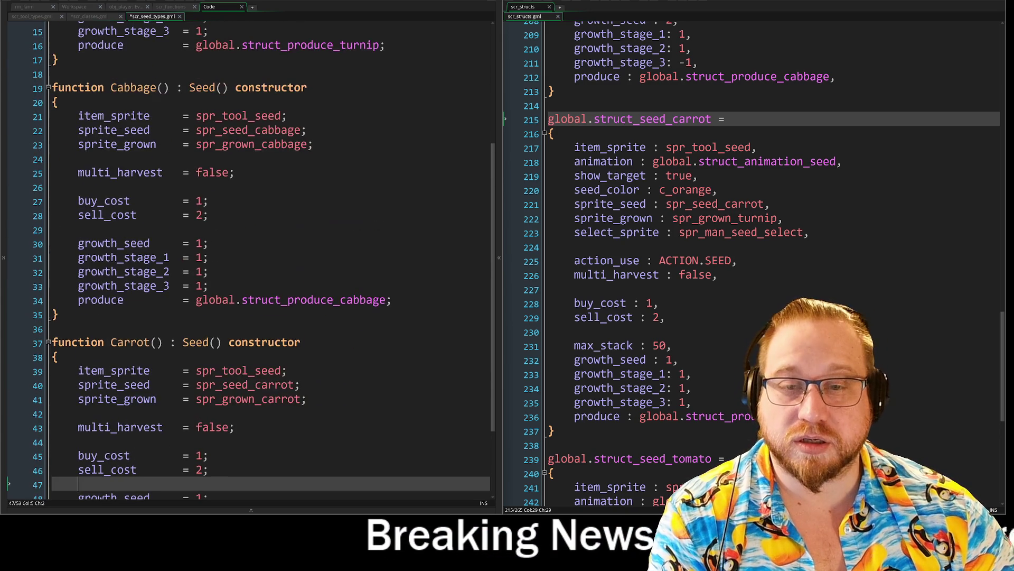
scroll(251, 259, "down", 2)
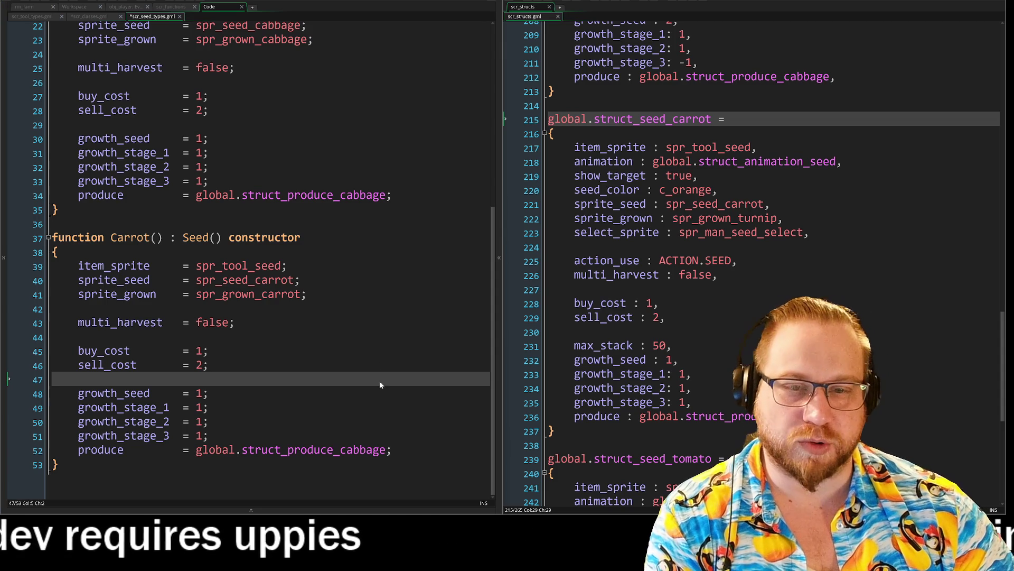
key("Down")
key("Down")
key("Down")
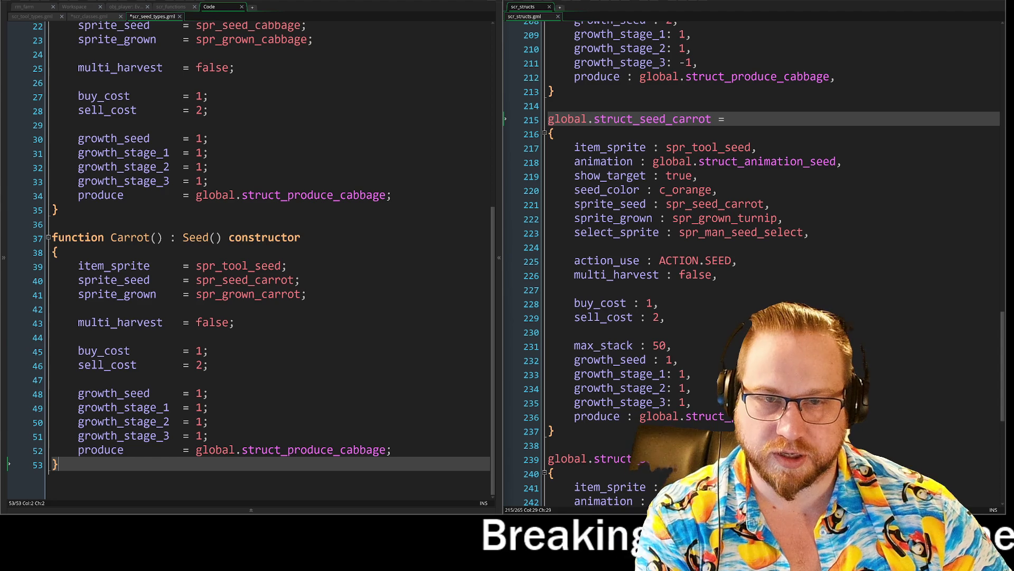
scroll(248, 258, "up", 2)
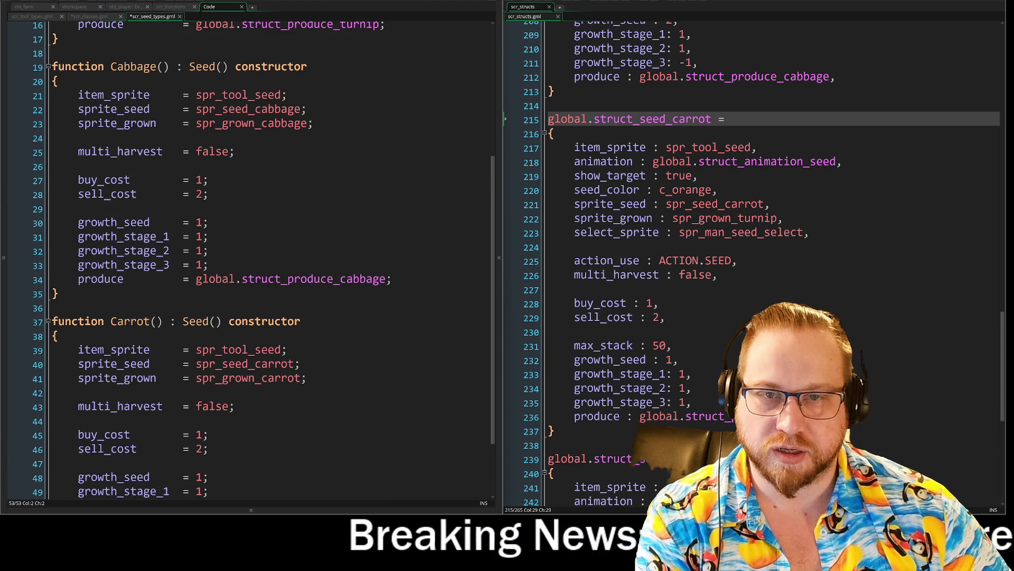
scroll(249, 259, "down", 2)
scroll(249, 259, "up", 7)
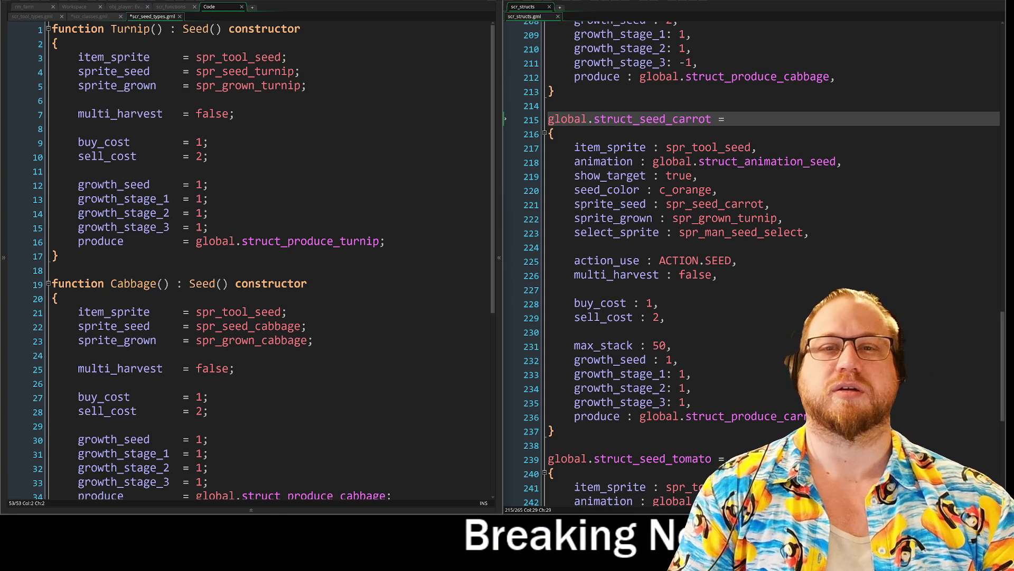
scroll(248, 259, "down", 7)
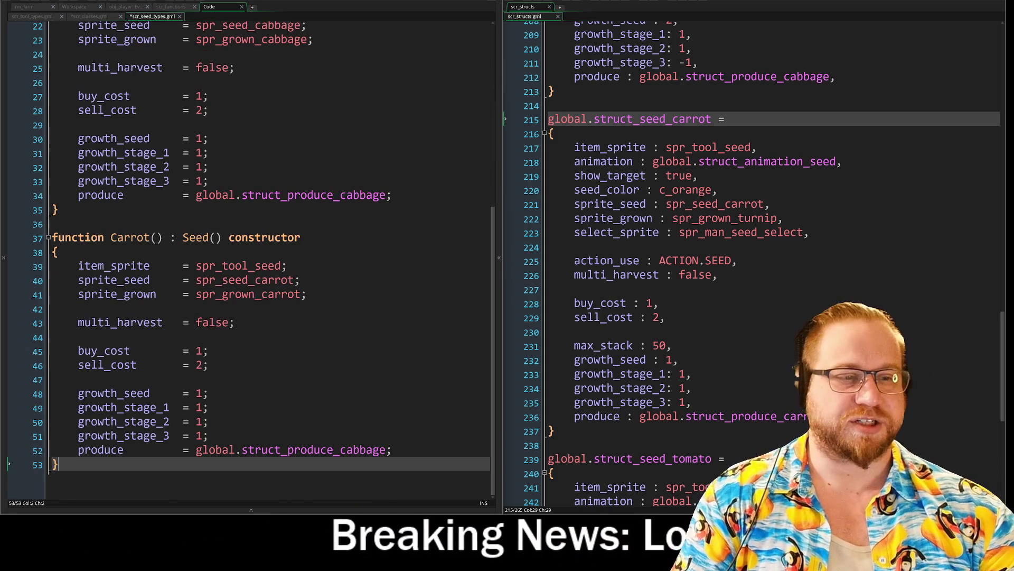
scroll(750, 259, "down", 7)
scroll(750, 259, "down", 2)
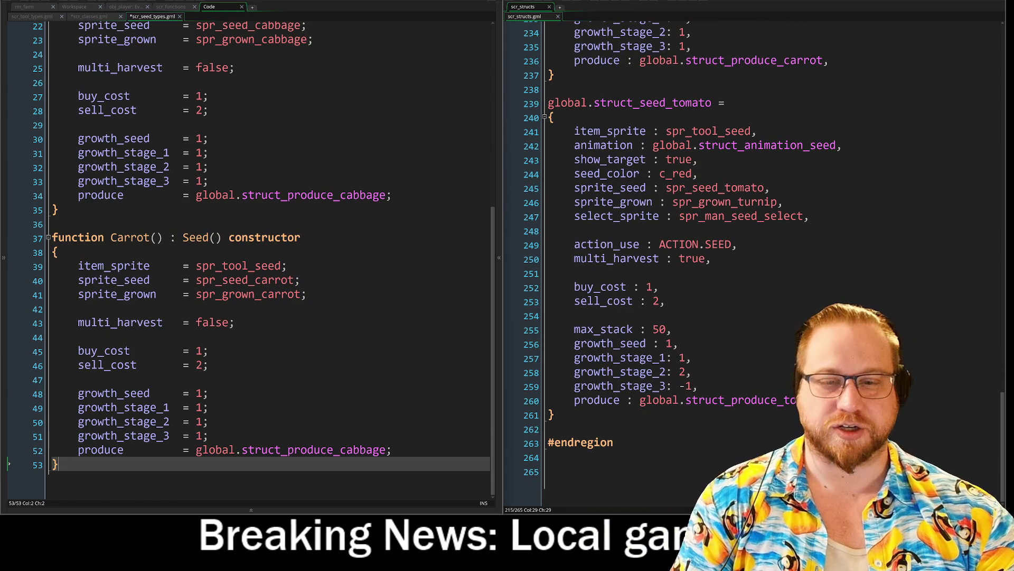
Copy the Carrot constructor and paste a duplicate below it.
left_click_drag(9, 464, 13, 233)
key("ctrl+c")
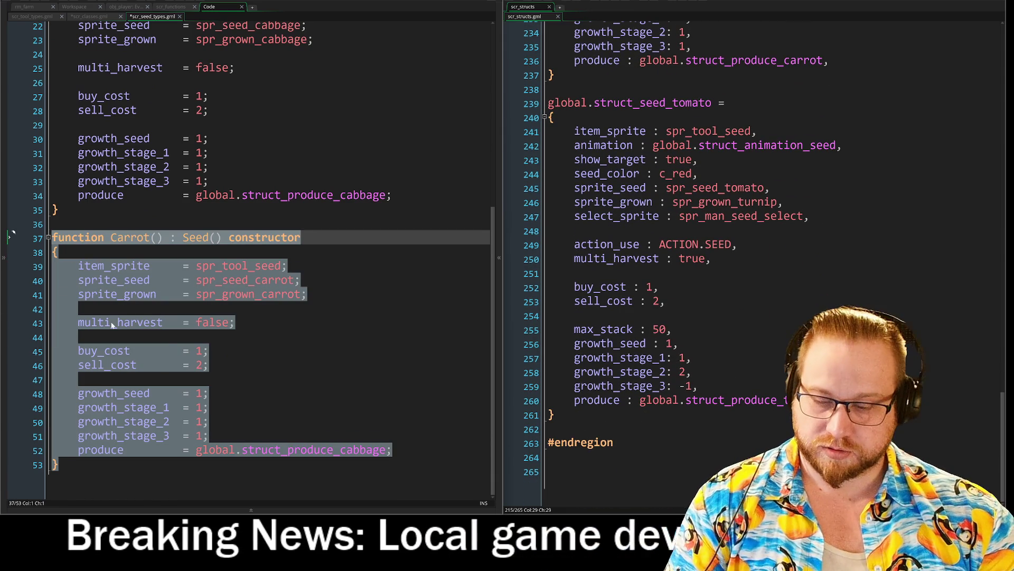
key("Right")
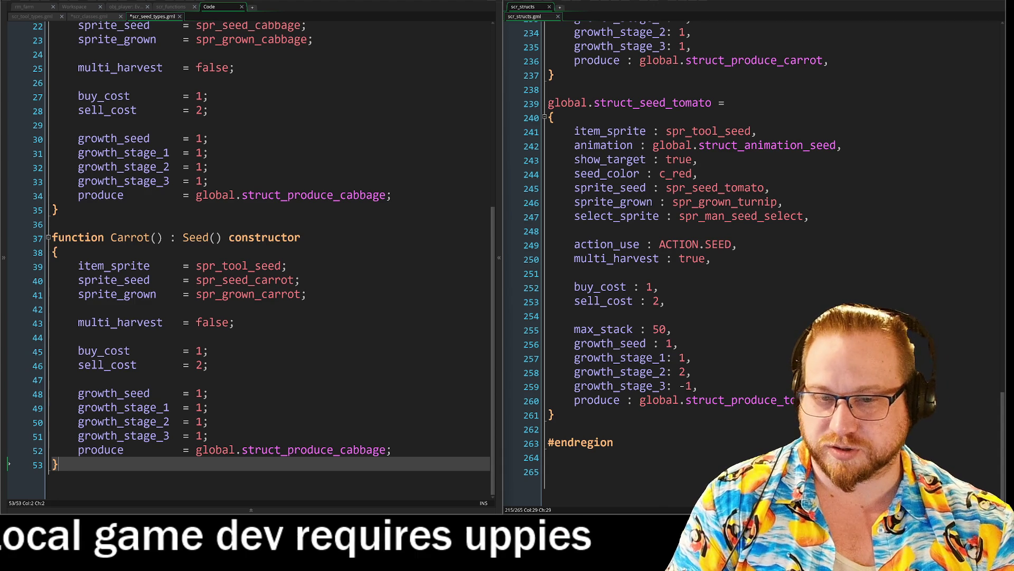
key("Return")
key("Return")
key("ctrl+v")
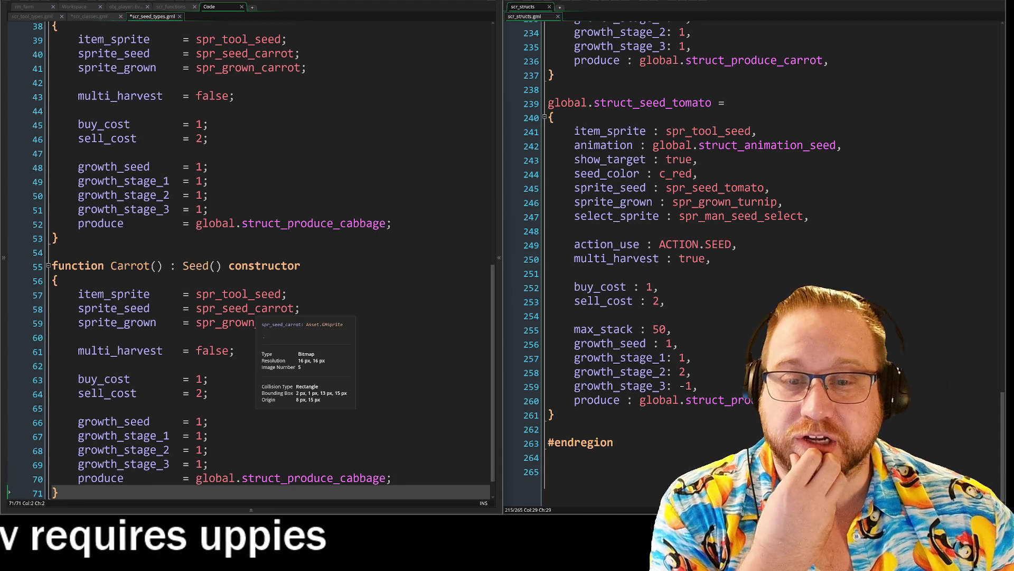
Rename the duplicated constructor from Carrot to Tomato.
double_click(286, 309)
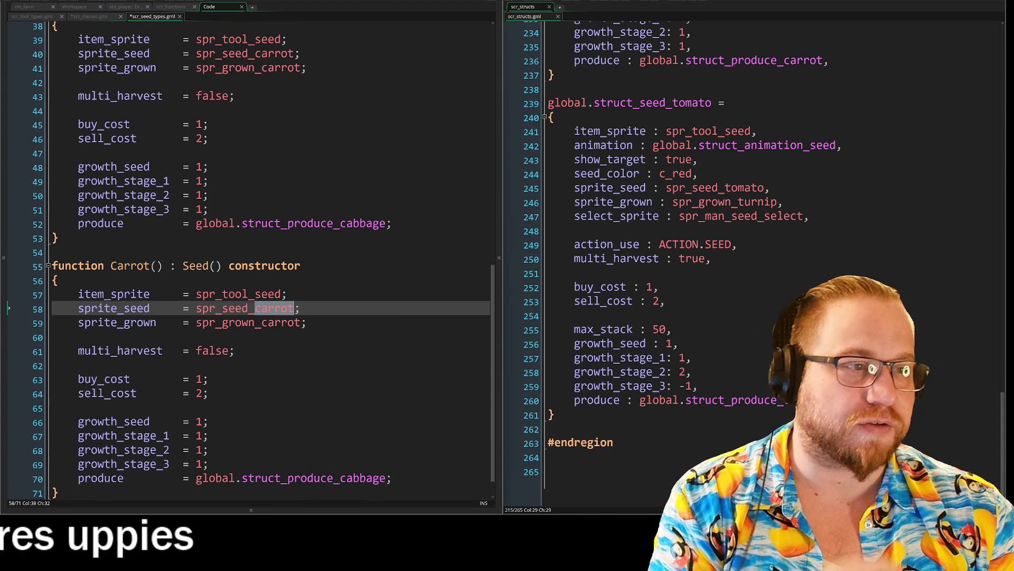
left_click(707, 105)
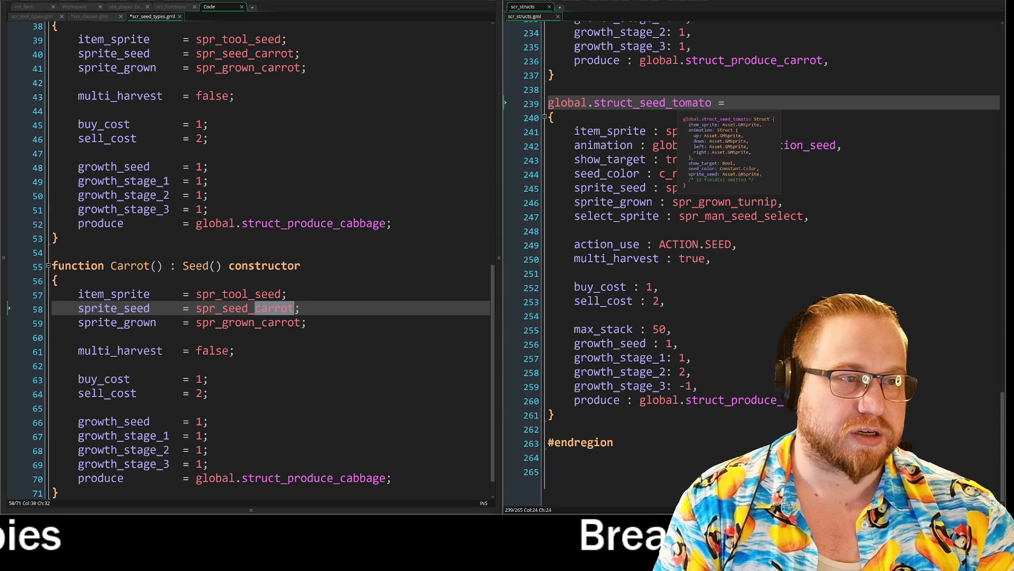
key("Right")
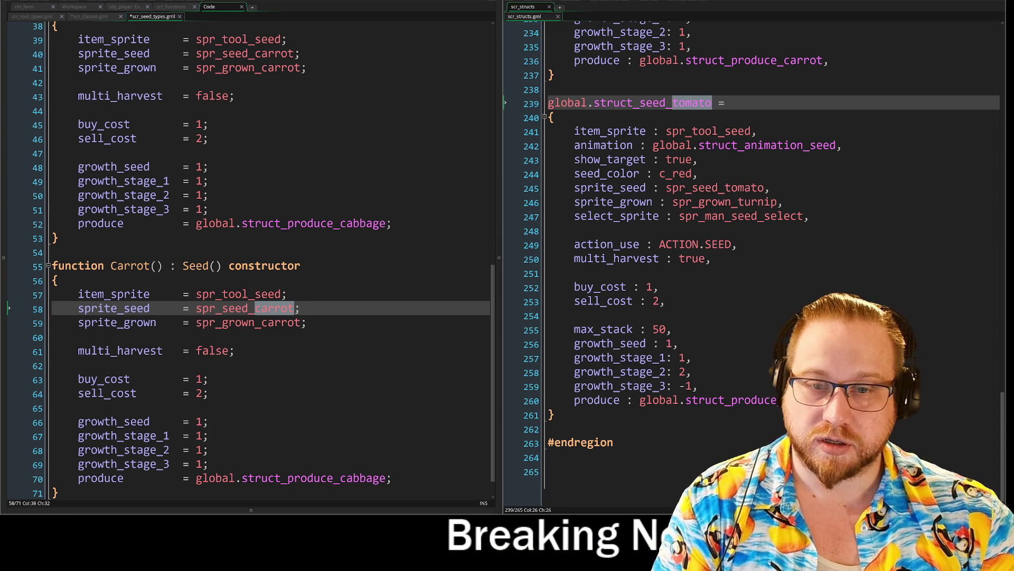
left_click(152, 267, "shift")
left_click(152, 267)
double_click(150, 269)
type("tomato")
key("Left")
key("Left")
key("Left")
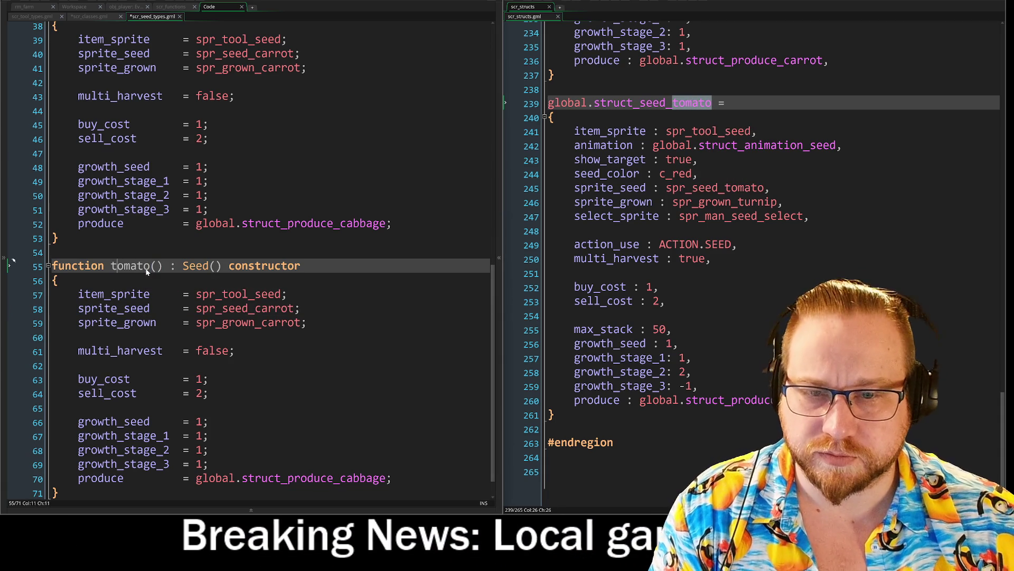
key("BackSpace")
type("T")
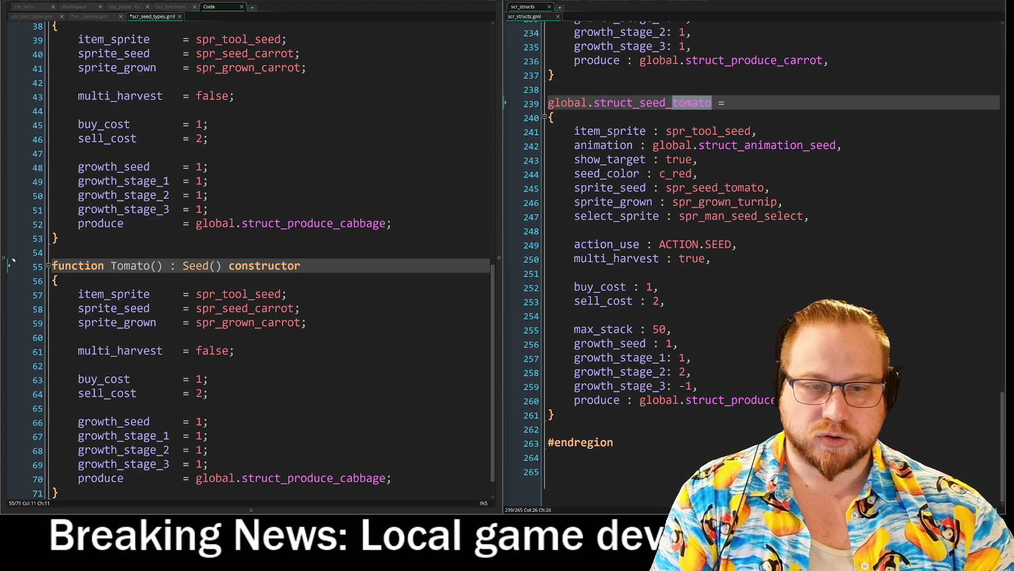
Change the copy's sprite_seed, sprite_grown and produce names from carrot to tomato.
left_click_drag(256, 310, 292, 311)
type("tomato")
double_click(282, 323)
type("tomato")
scroll(349, 454, "down", 1)
left_click_drag(340, 457, 388, 460)
type("tomato")
scroll(349, 454, "up", 3)
Fix Carrot's produce from the cabbage struct to struct_produce_carrot.
left_click_drag(353, 296, 386, 296)
type("rrot")
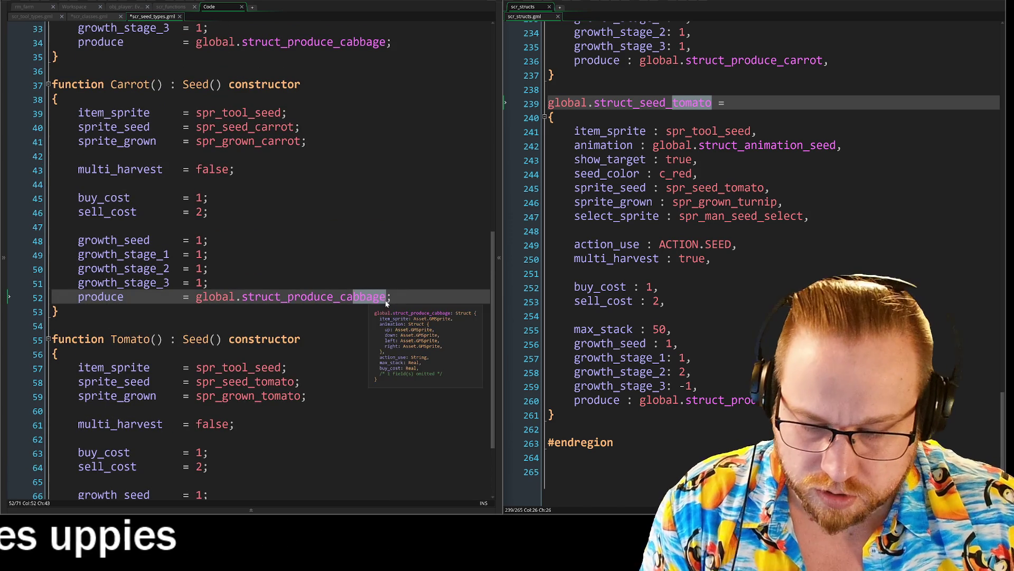
scroll(251, 259, "up", 8)
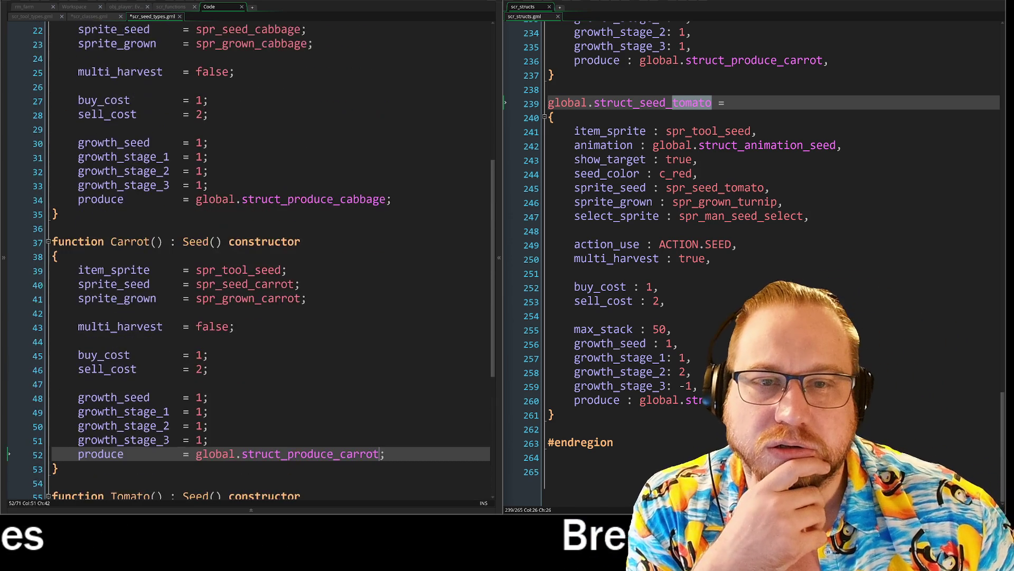
scroll(251, 259, "down", 10)
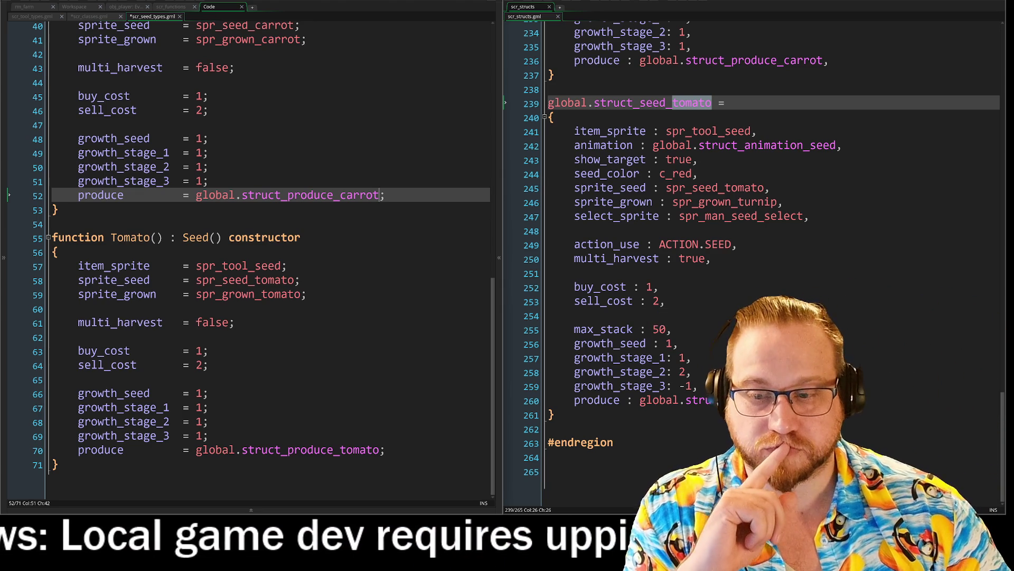
scroll(251, 249, "up", 9)
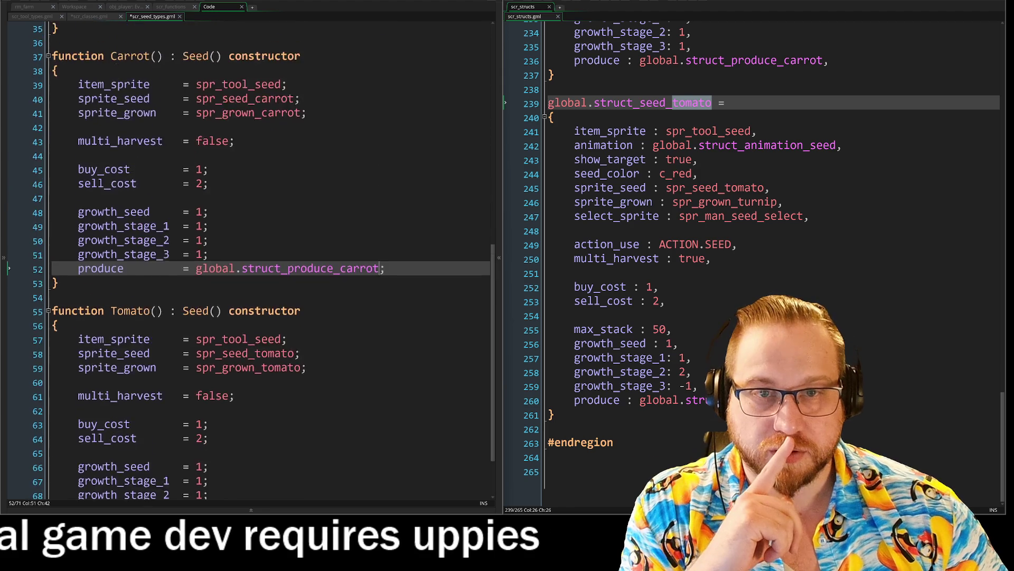
scroll(251, 248, "up", 4)
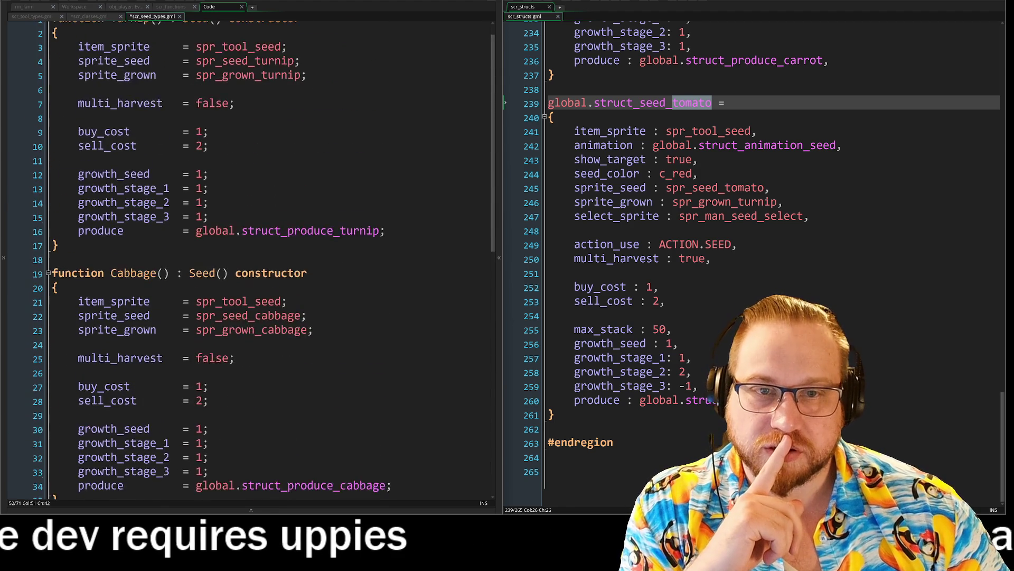
Review the Seed constructor in scr_classes, then return to scr_seed_types.
left_click(88, 16)
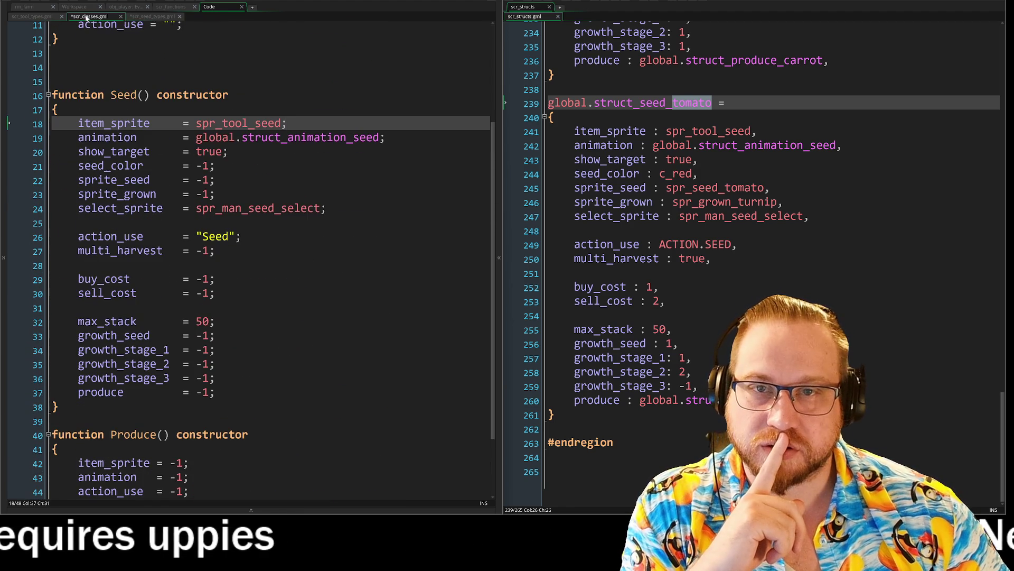
scroll(251, 248, "up", 1)
scroll(251, 248, "down", 3)
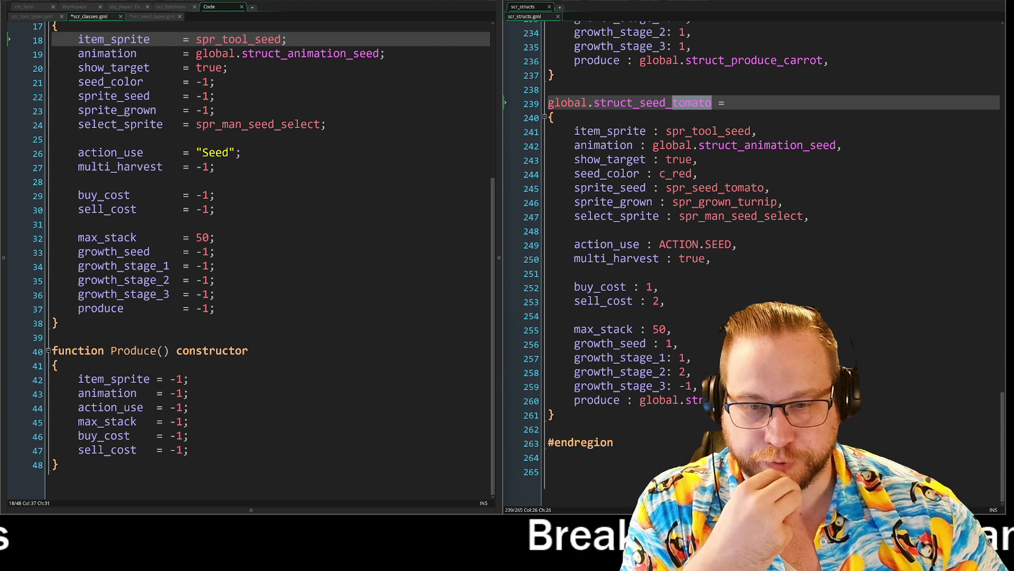
left_click(152, 17)
scroll(251, 259, "down", 3)
scroll(251, 259, "down", 6)
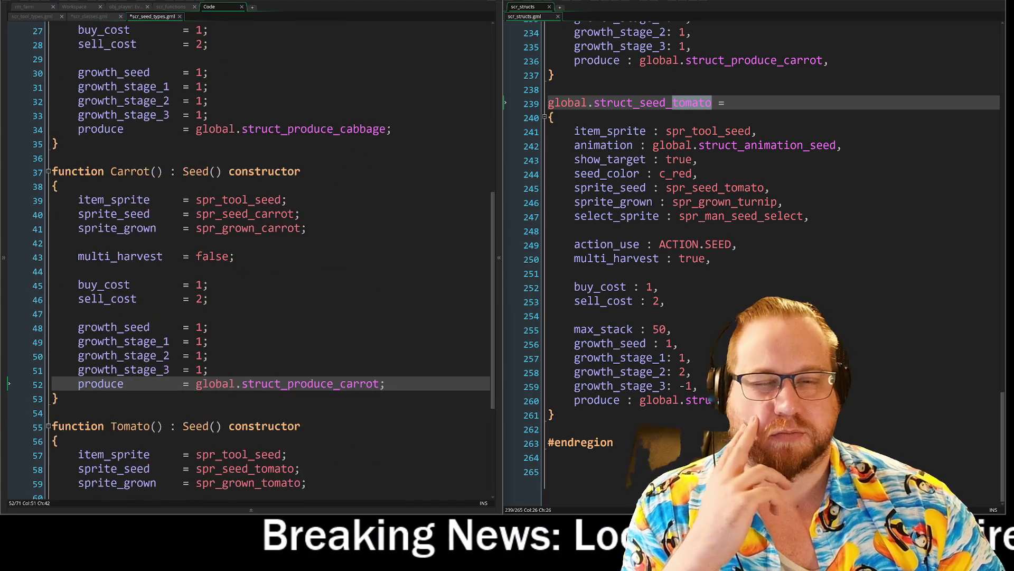
scroll(251, 258, "up", 8)
scroll(251, 258, "up", 1)
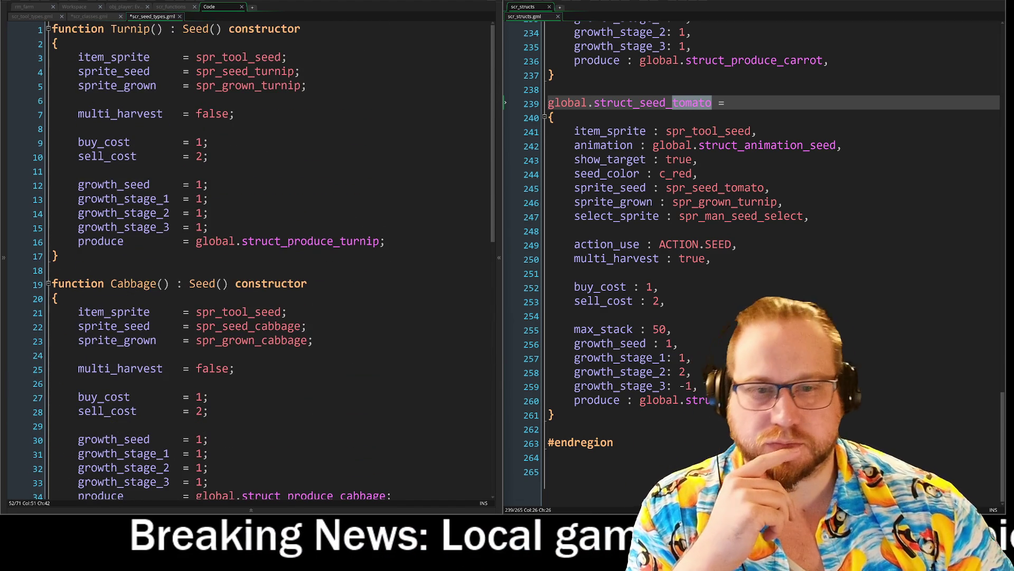
Collapse the Turnip, Cabbage, Carrot and Tomato constructors.
left_click(48, 29)
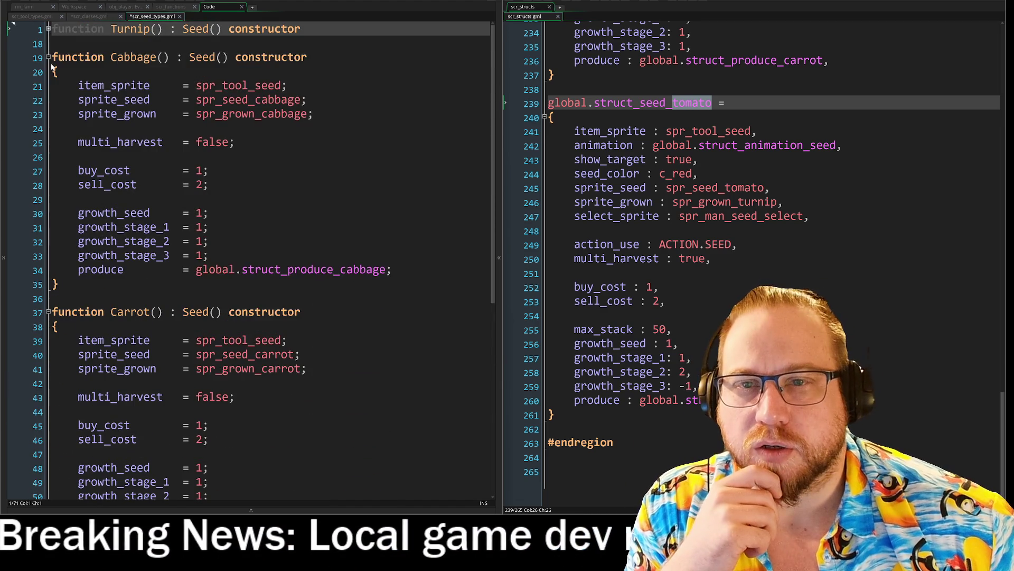
left_click(48, 57)
left_click(48, 85)
left_click(49, 114)
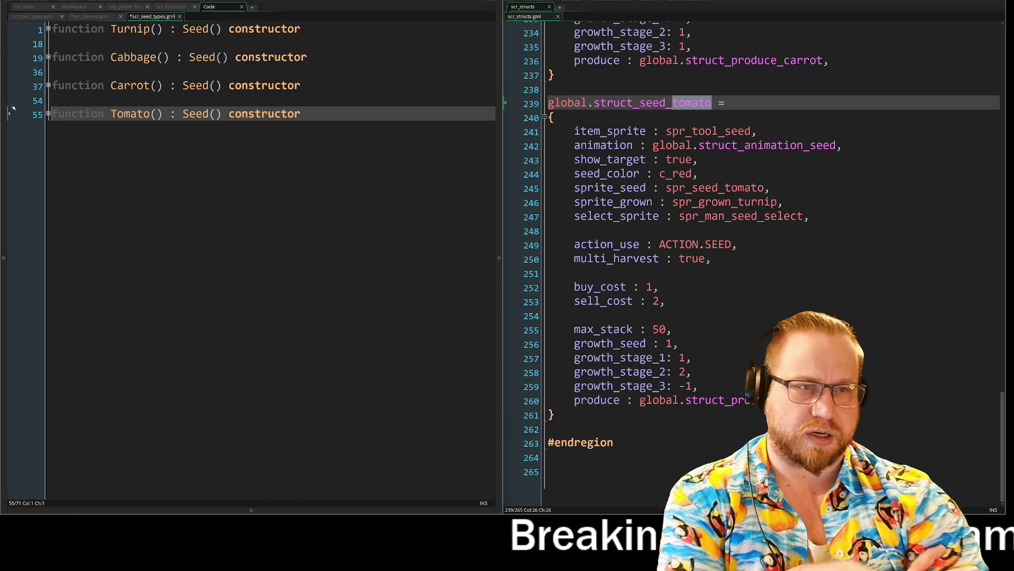
Expand the Tomato constructor with Ctrl+Shift+], then view Seed in scr_classes.
key("ctrl+shift+bracketright")
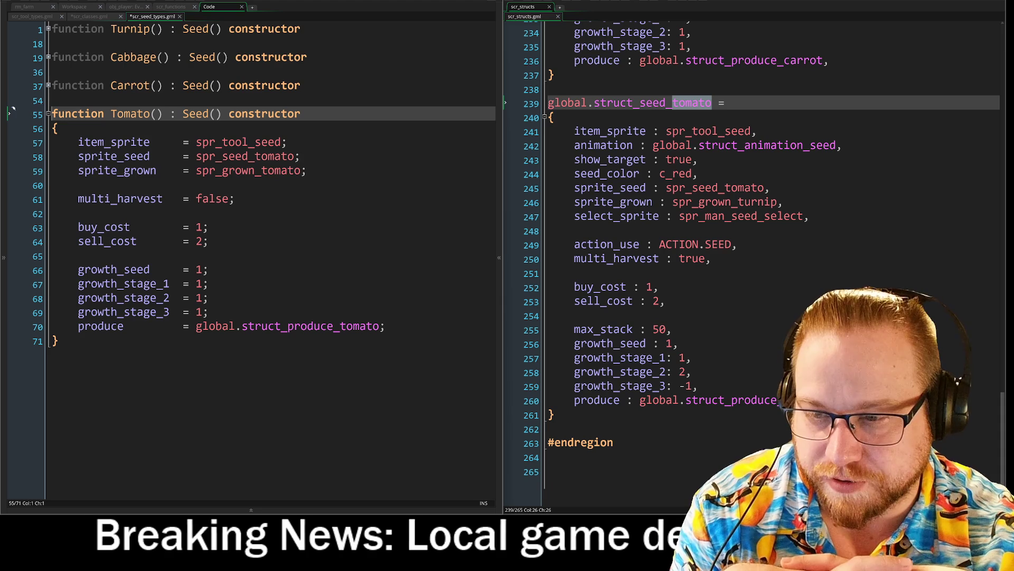
left_click(86, 17)
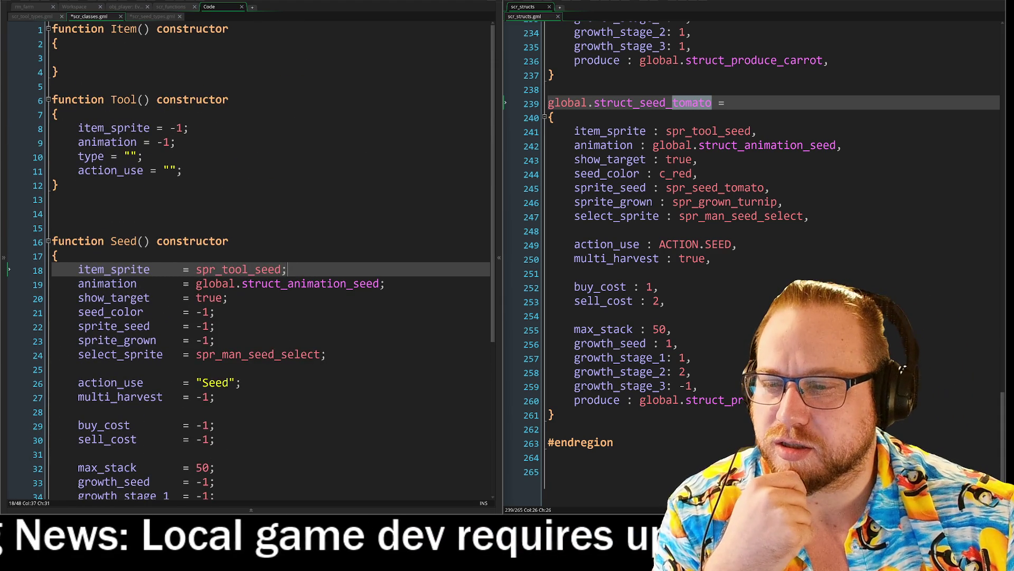
Check the tomato seed struct and add blank lines below the Tomato constructor.
scroll(251, 253, "down", 4)
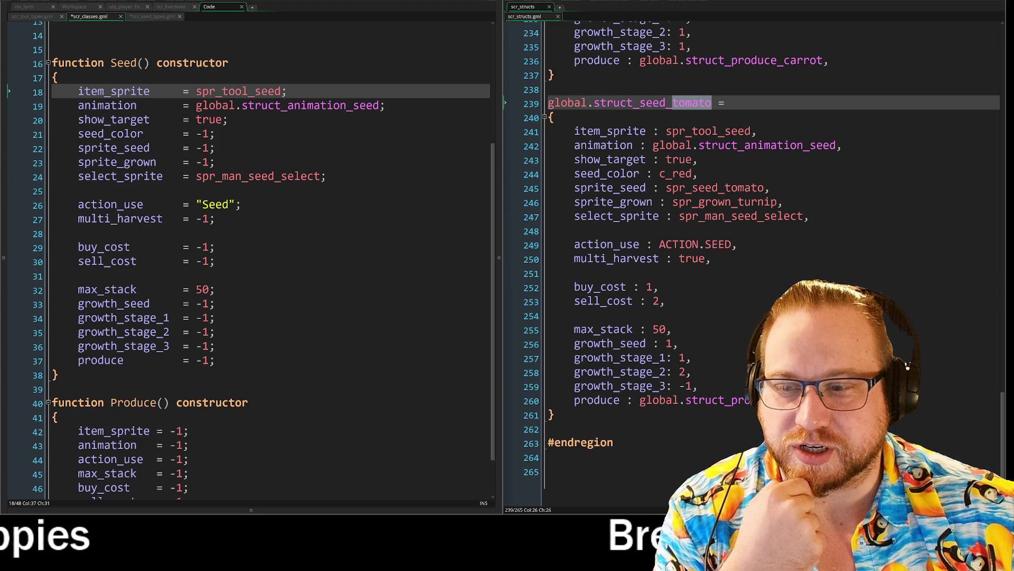
left_click(152, 17)
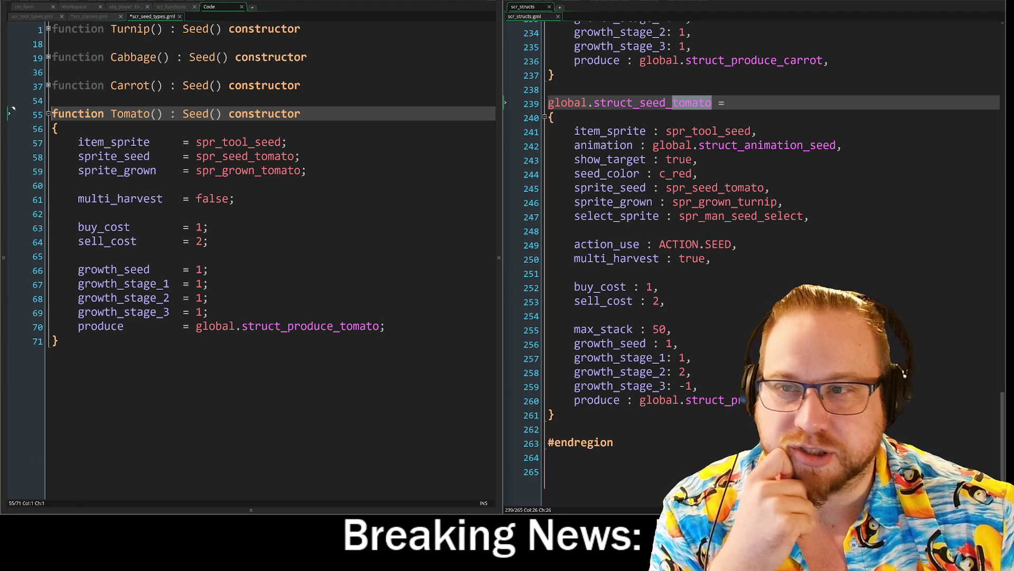
mouse_move(567, 103)
left_mouse_down()
mouse_move(552, 118)
mouse_move(737, 400)
left_mouse_up()
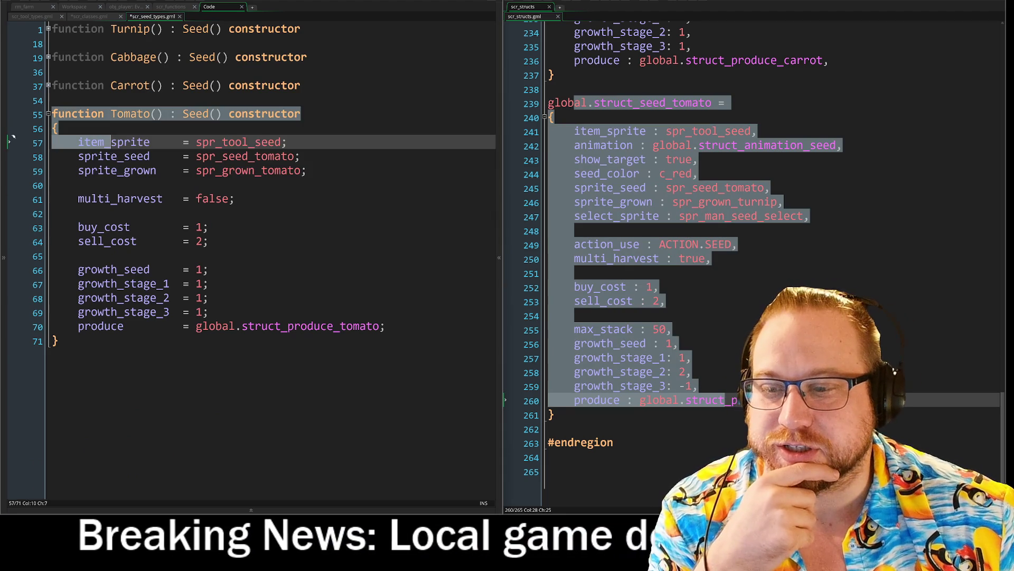
left_click(58, 340)
left_click(667, 301)
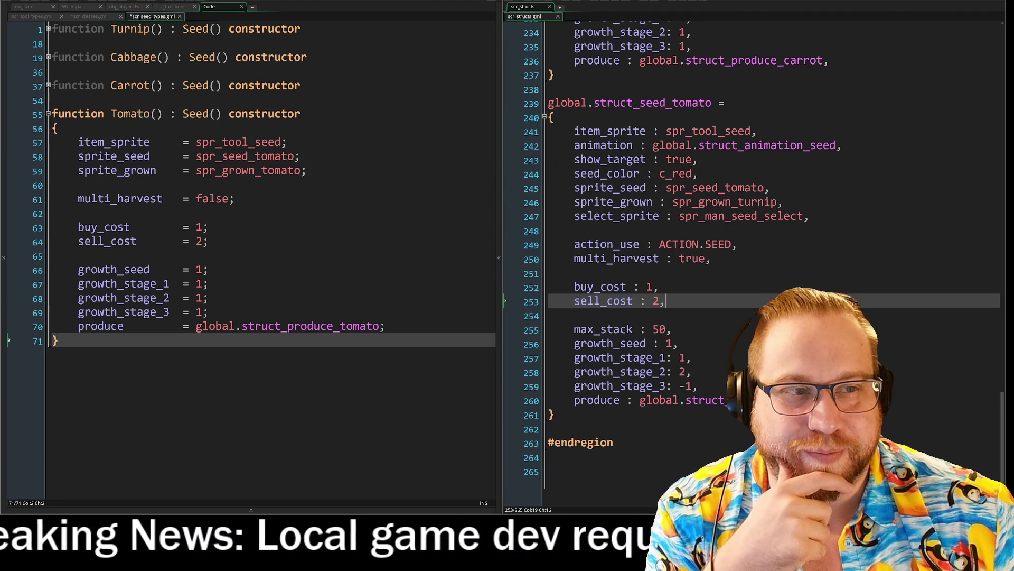
scroll(764, 251, "up", 7)
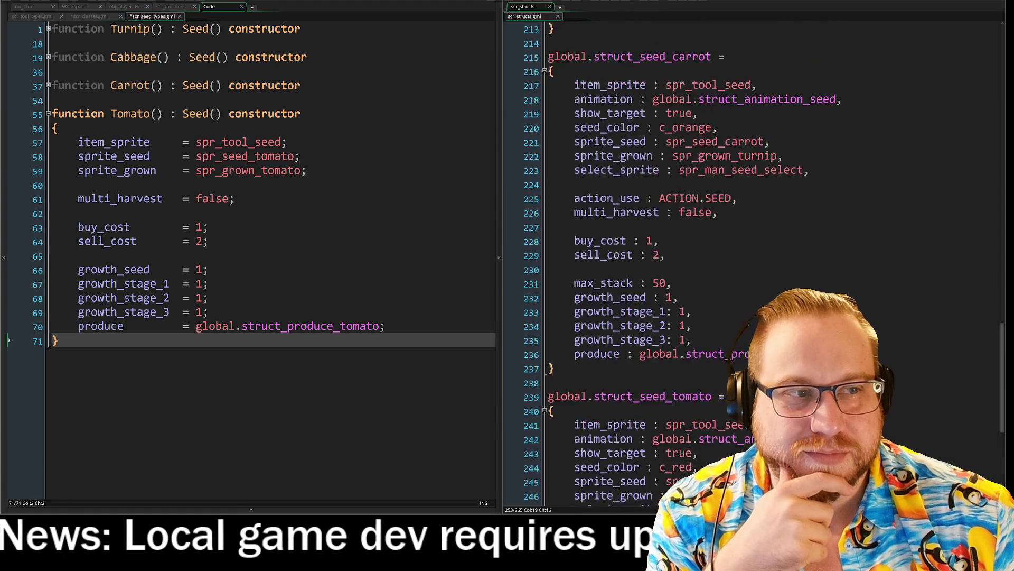
scroll(764, 251, "down", 7)
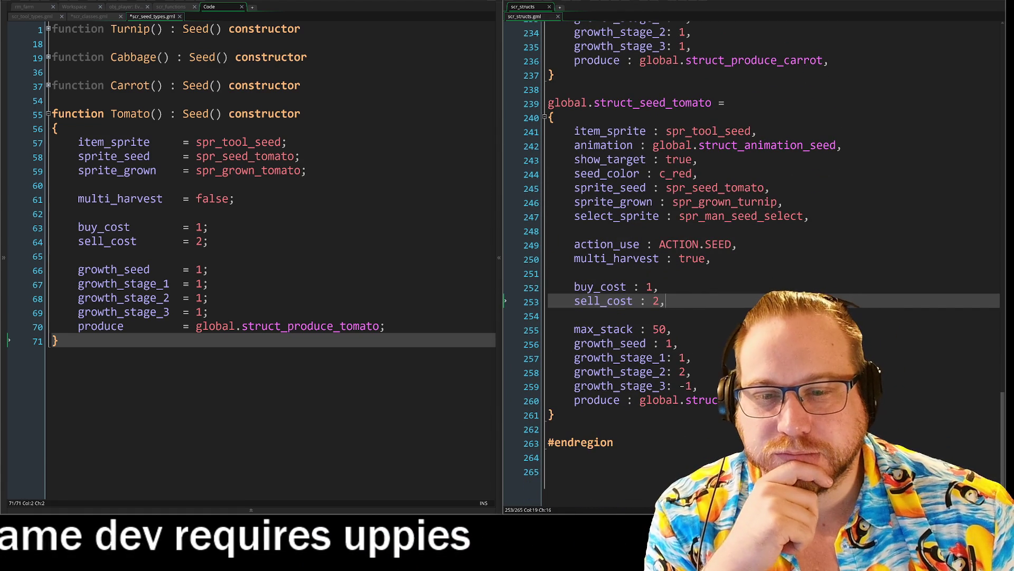
key("Return")
key("Return")
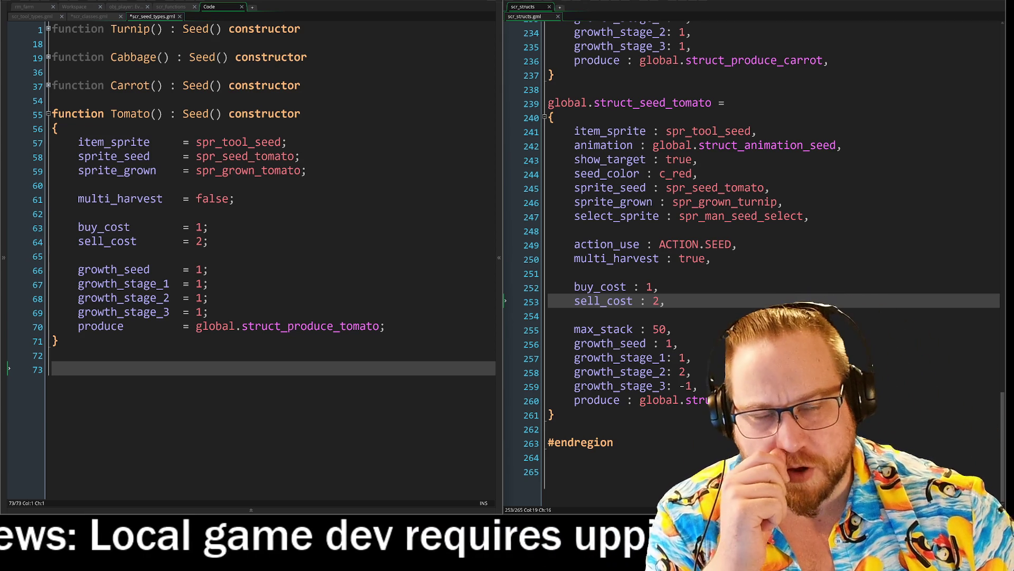
mouse_move(548, 103)
left_mouse_down()
mouse_move(713, 258)
mouse_move(626, 443)
left_mouse_up()
left_click(627, 442)
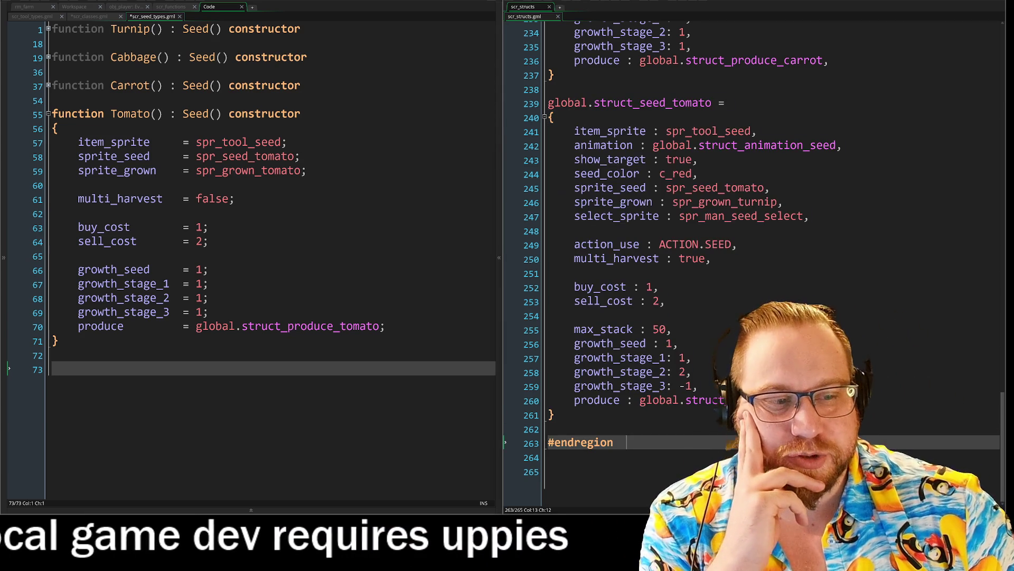
left_click_drag(210, 284, 467, 304)
left_click(209, 283)
left_click(88, 16)
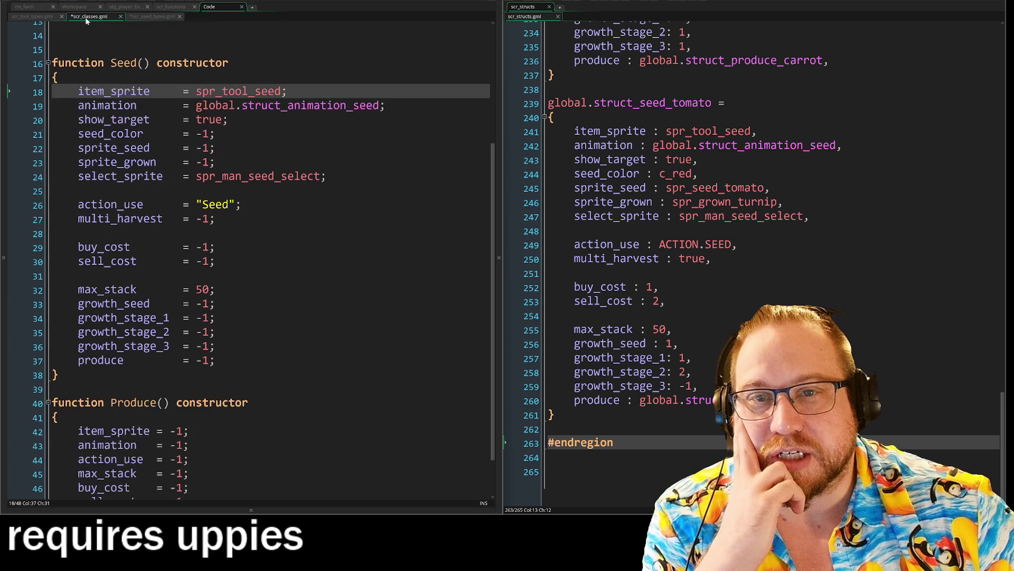
scroll(264, 253, "up", 1)
mouse_move(52, 94)
left_mouse_down()
mouse_move(159, 250)
mouse_move(52, 420)
left_mouse_up()
left_click(51, 420)
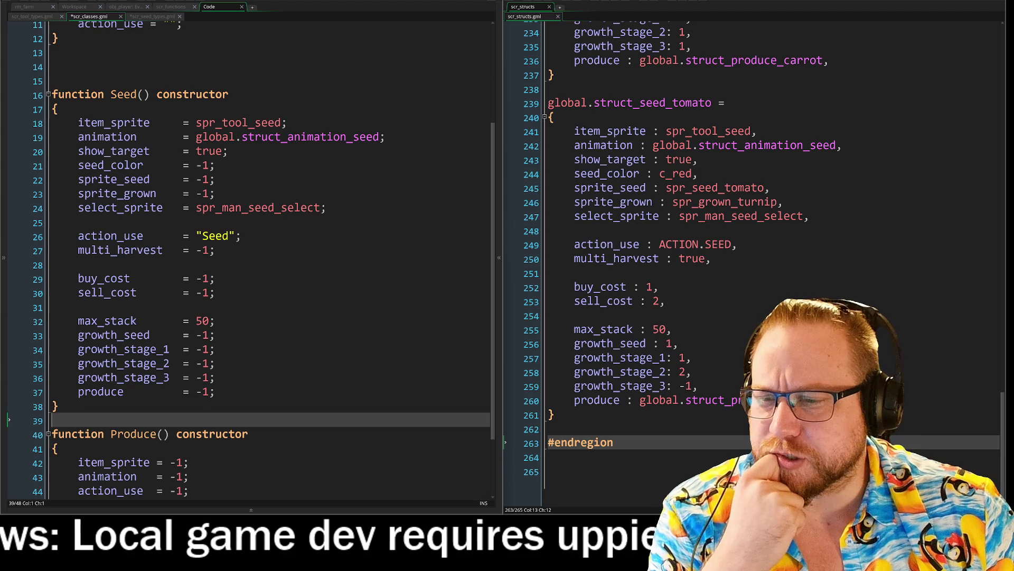
scroll(251, 258, "down", 1)
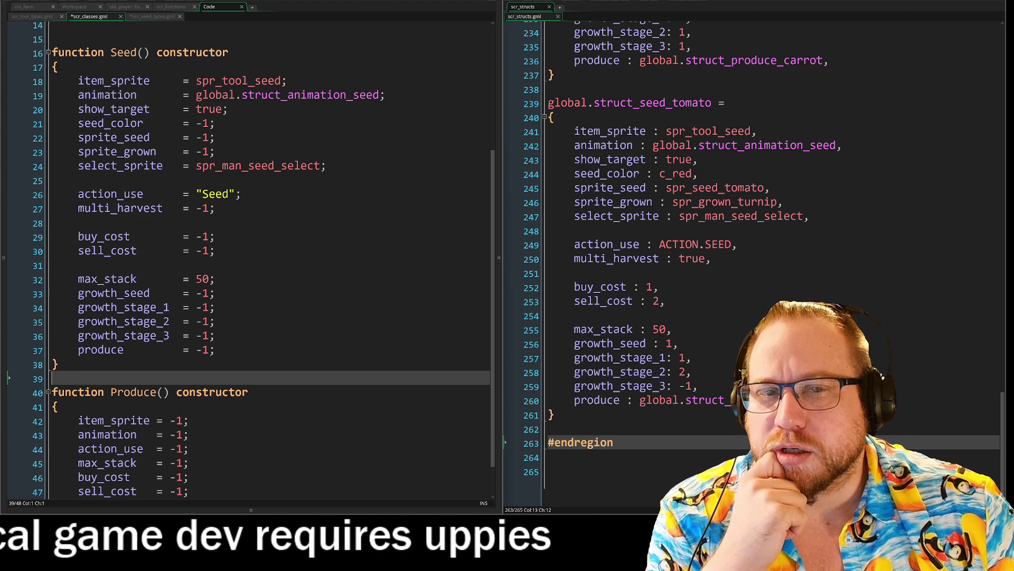
left_click(153, 17)
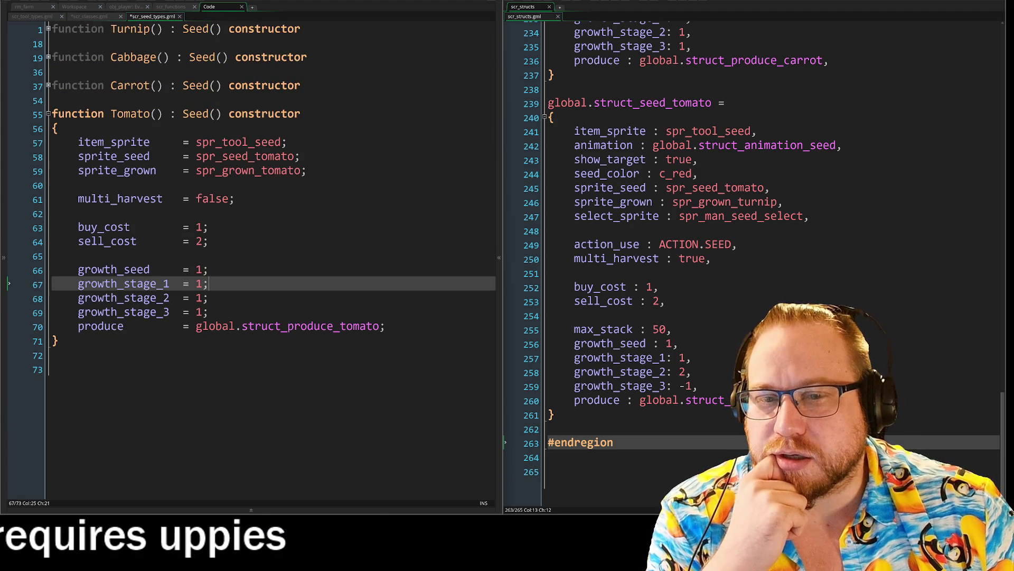
left_click_drag(77, 226, 209, 226)
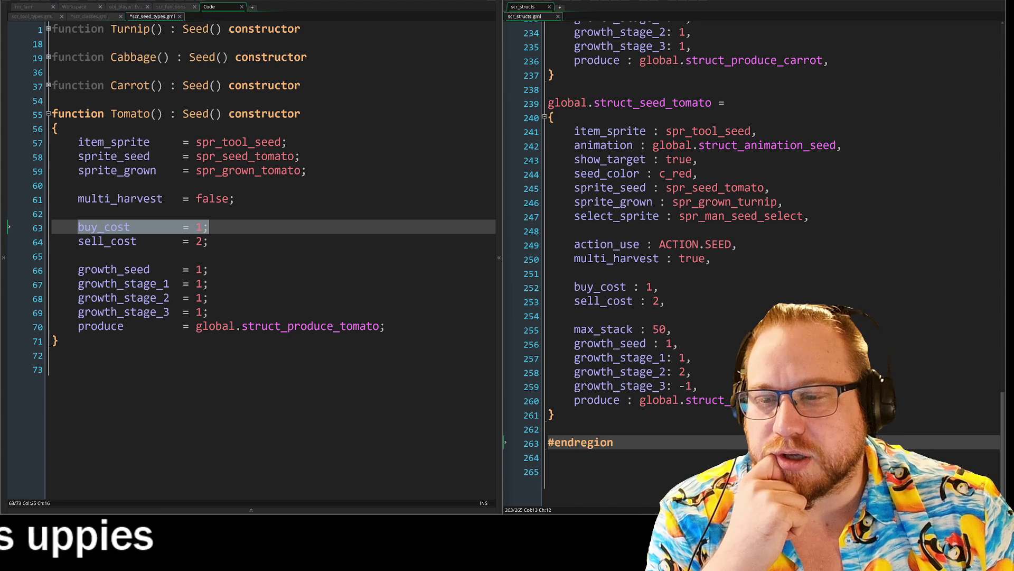
left_click(136, 228)
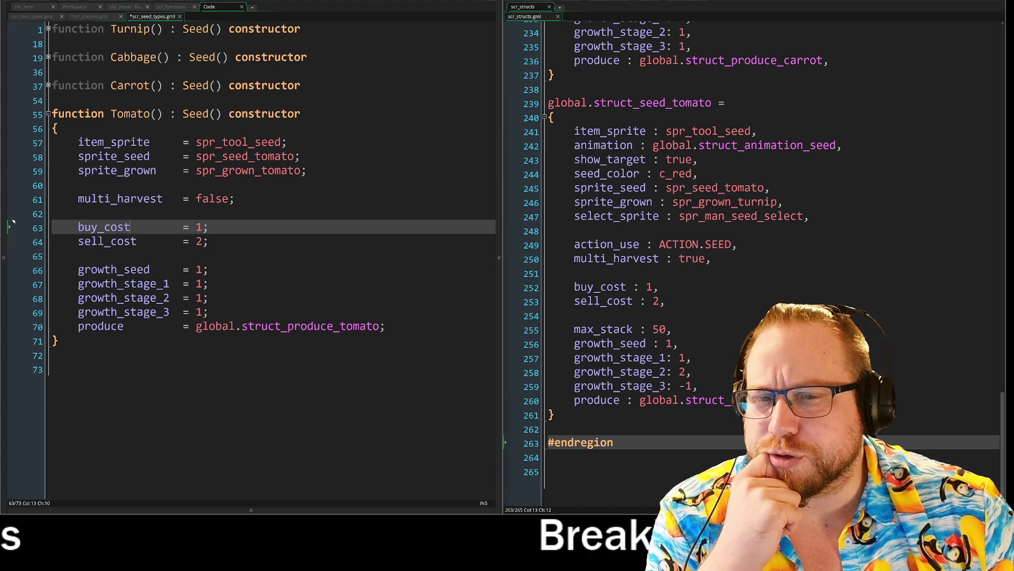
mouse_move(78, 226)
left_mouse_down()
mouse_move(78, 257)
mouse_move(209, 269)
mouse_move(210, 312)
left_mouse_up()
left_click_drag(85, 326, 386, 326)
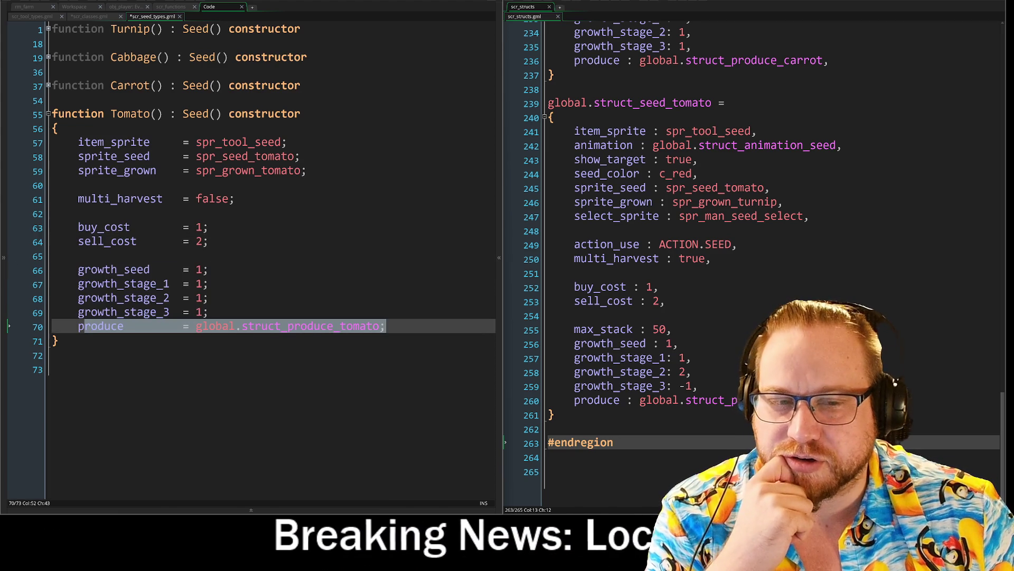
left_click(386, 326)
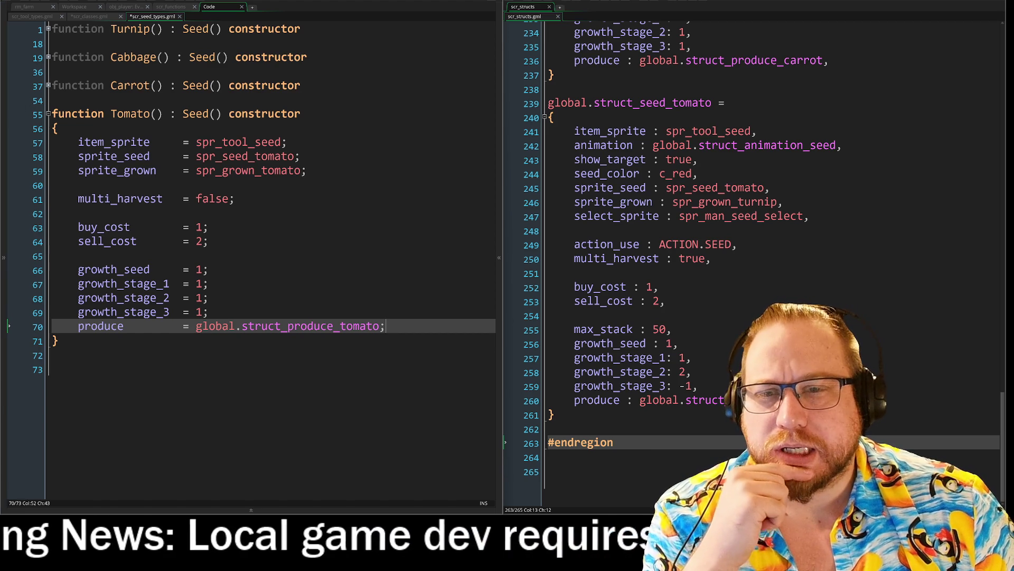
left_click_drag(79, 142, 286, 141)
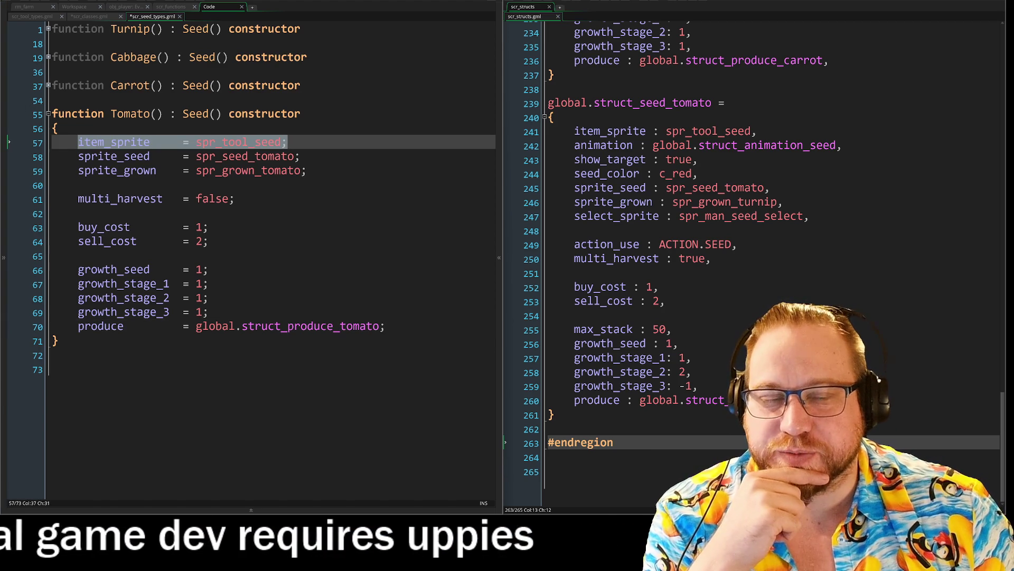
key("Right")
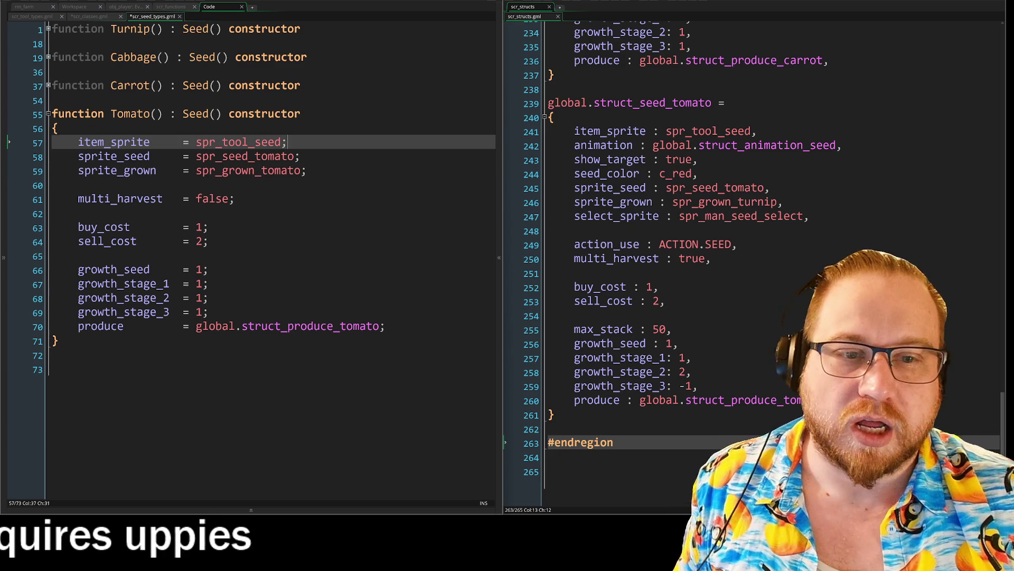
Remove an accidental '//Change to' comment and switch to scr_classes.gml.
left_click(306, 170)
type("//Change to")
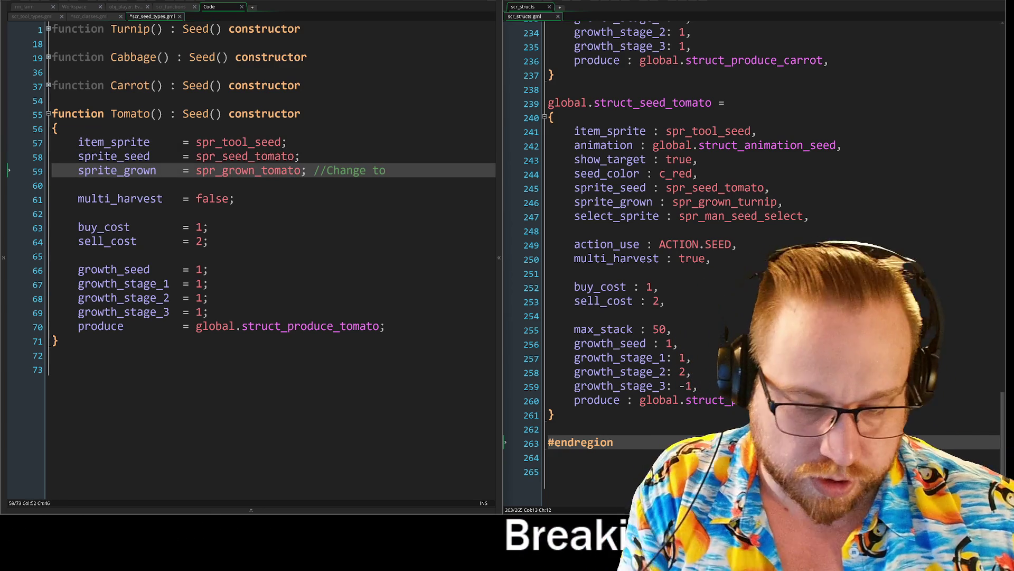
key("ctrl+shift+Left")
key("ctrl+shift+Left")
key("ctrl+shift+Left")
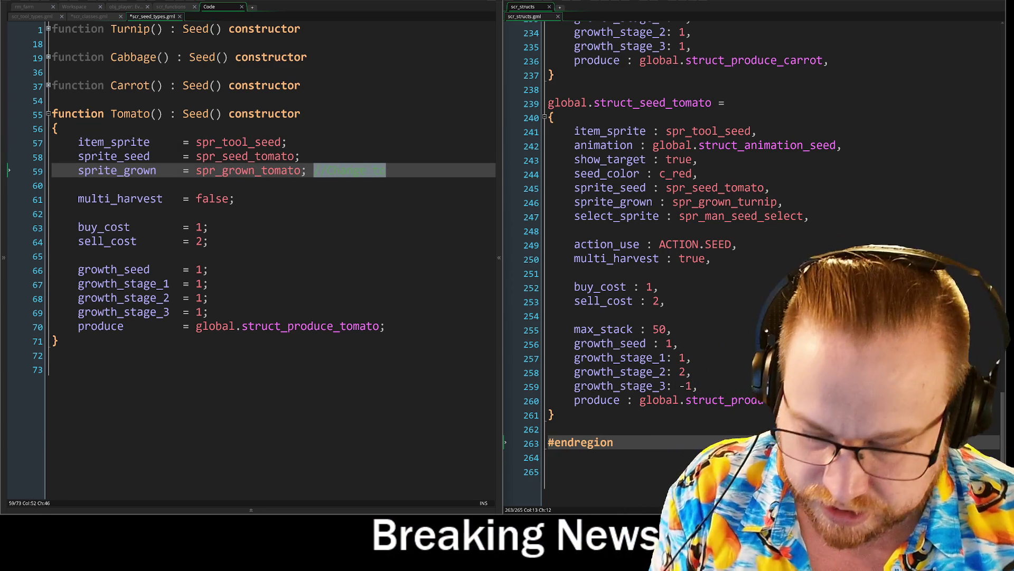
key("BackSpace")
key("BackSpace")
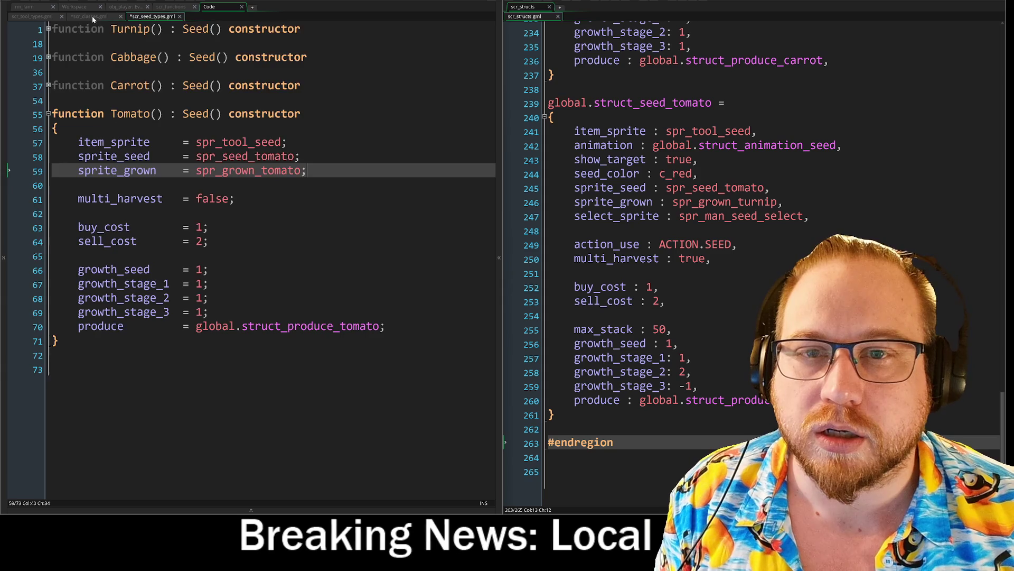
key("ctrl+Tab")
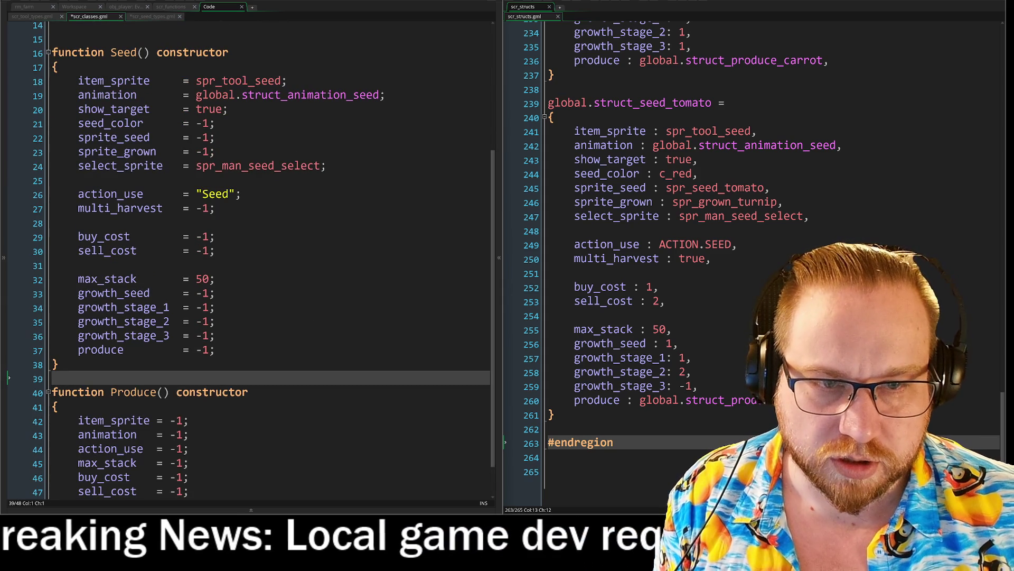
left_click(327, 166)
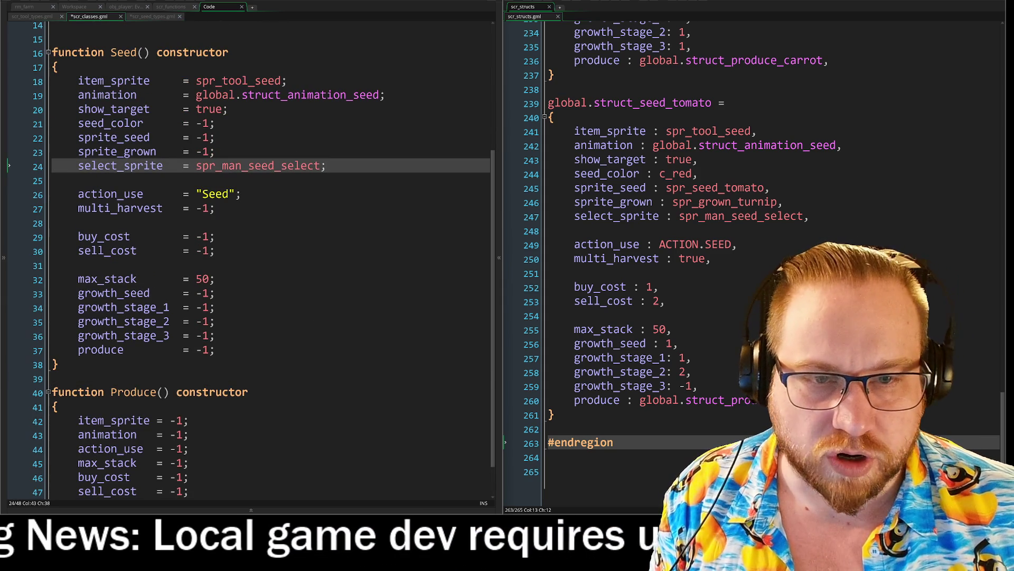
Append '//TODO : Change this to an array to hold all the different animated sprites' to sprite_grown.
left_click(215, 152)
type("//TODO ")
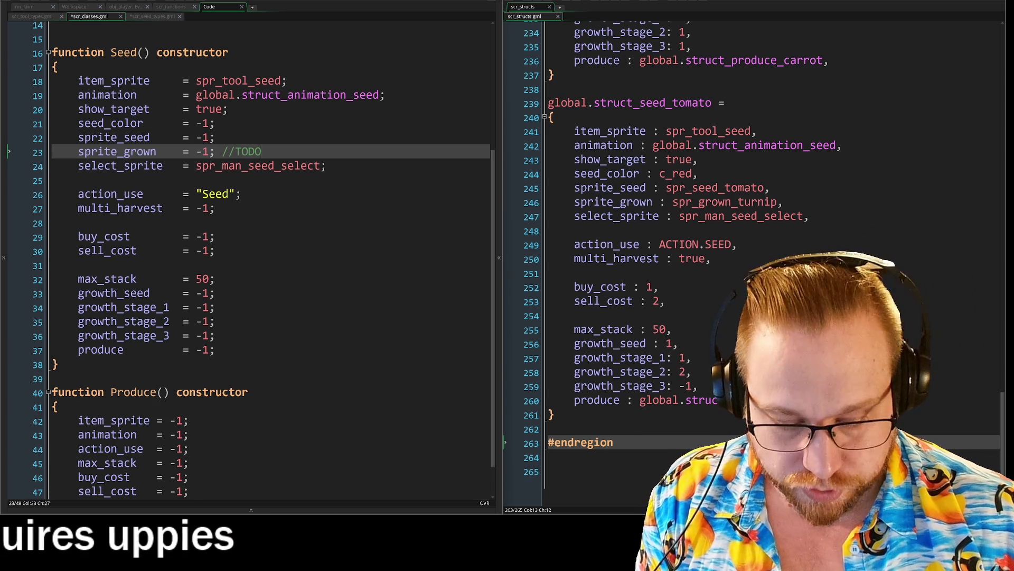
type(": ")
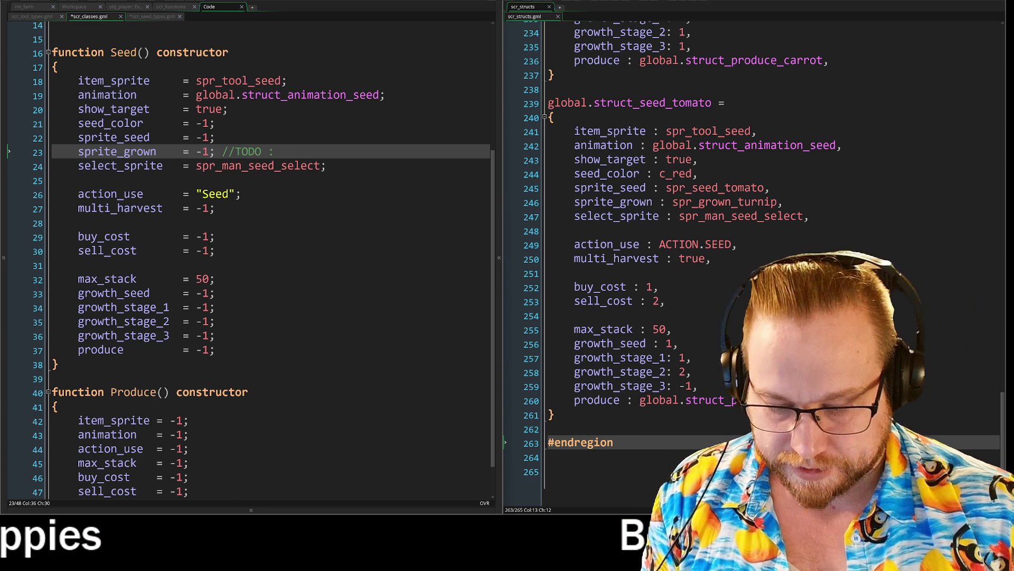
type("Change the")
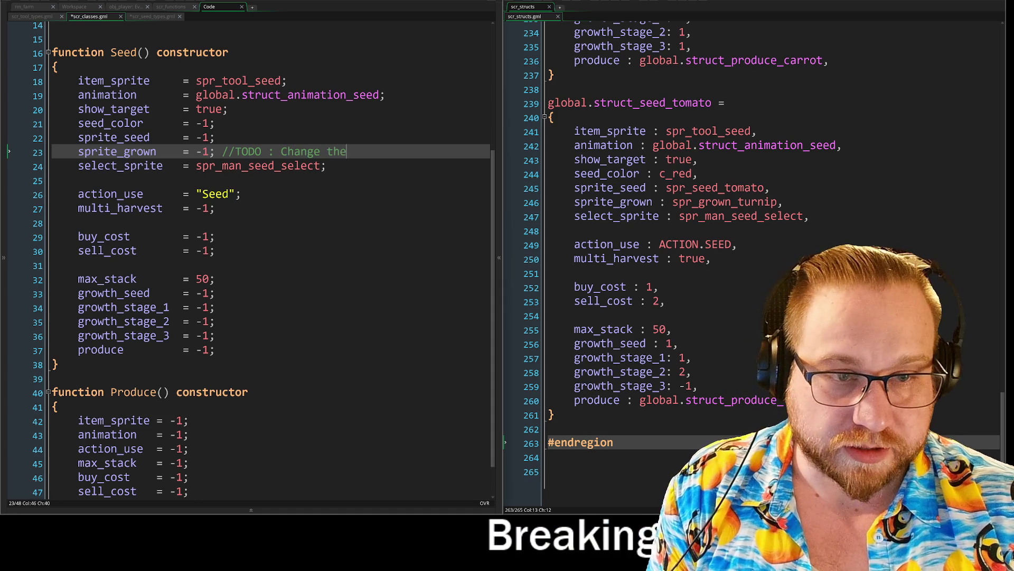
key("BackSpace")
type("is to an ")
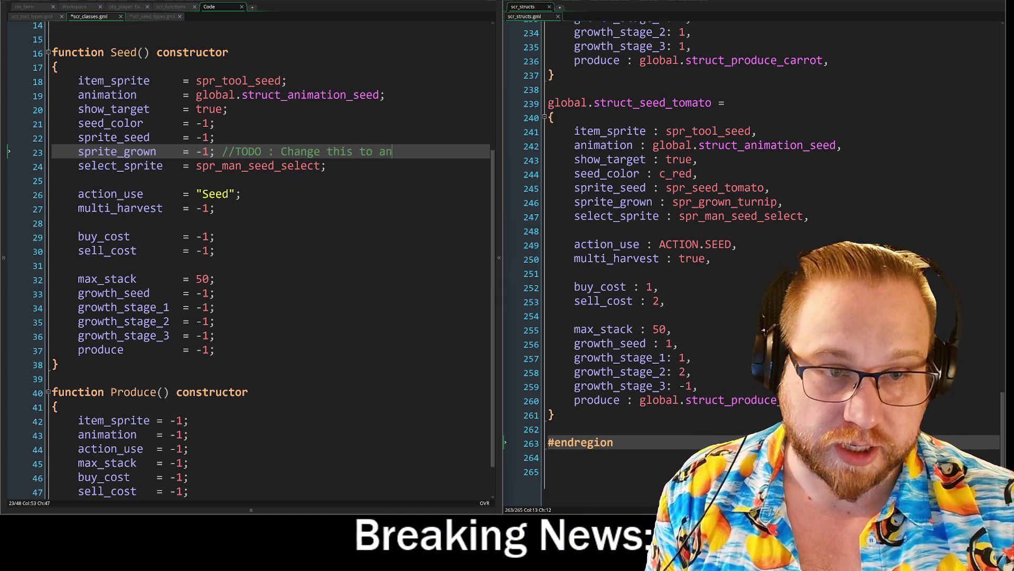
type("ara")
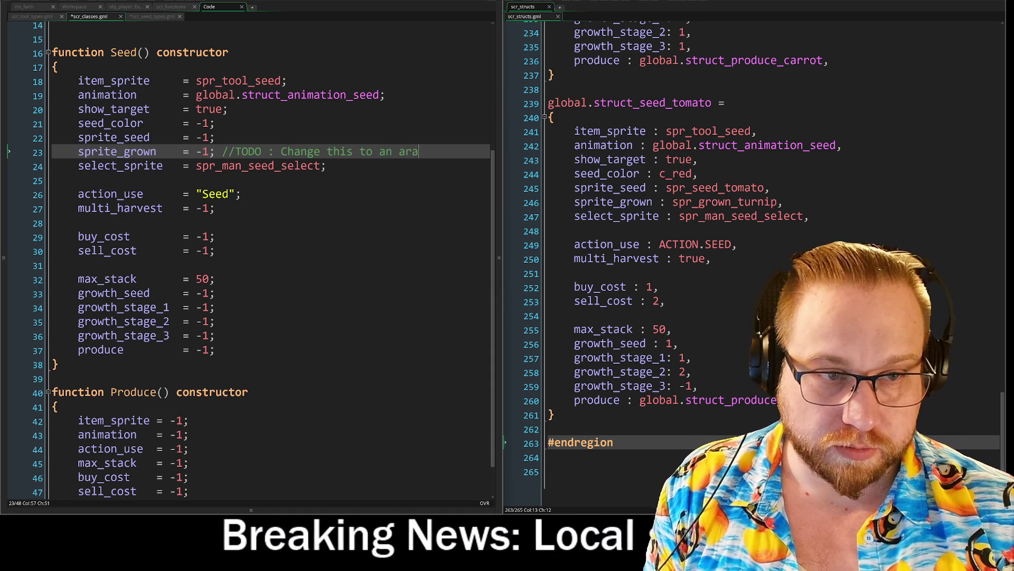
key("BackSpace")
type("ray to ")
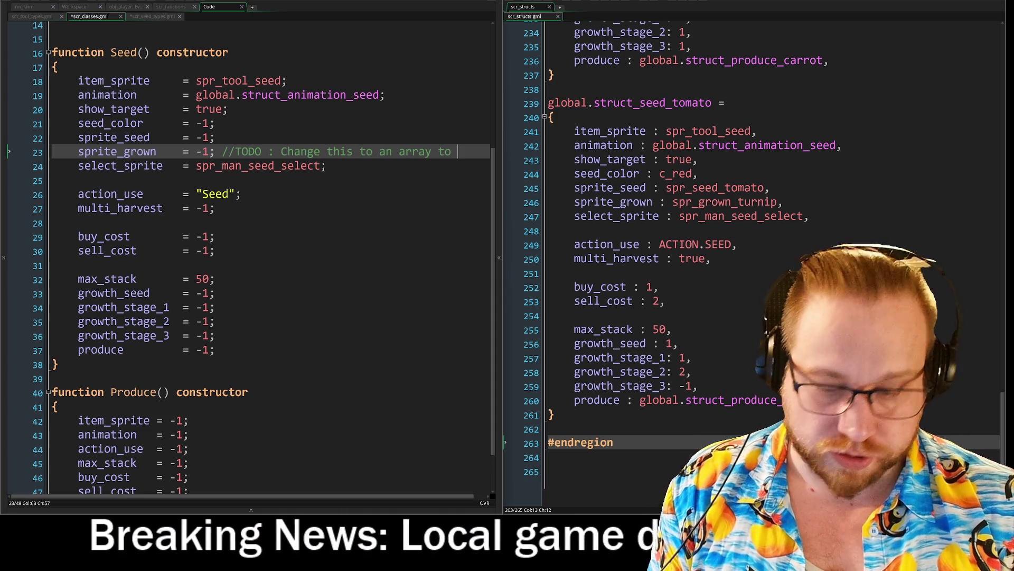
type("hold all t")
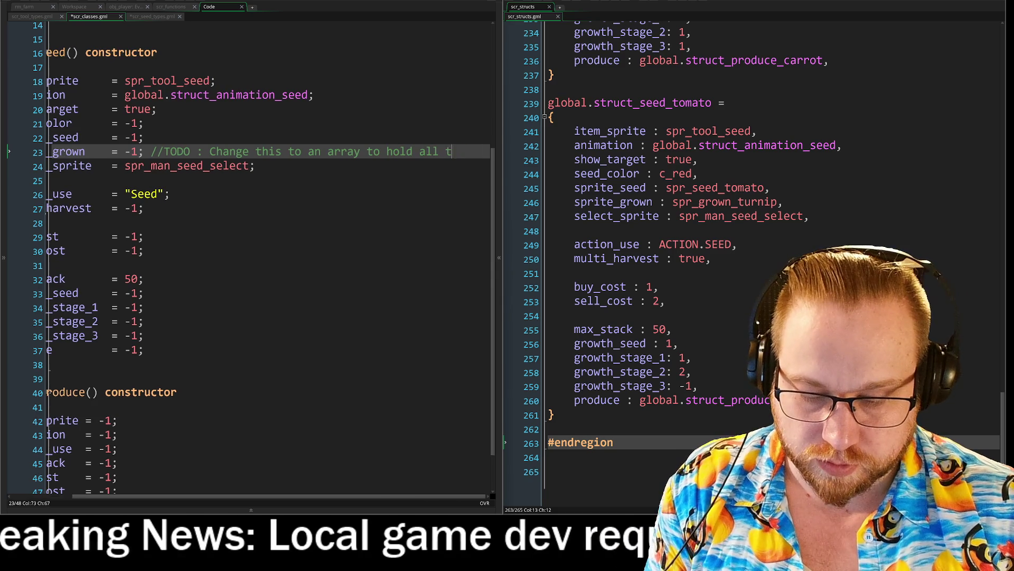
type("he different ")
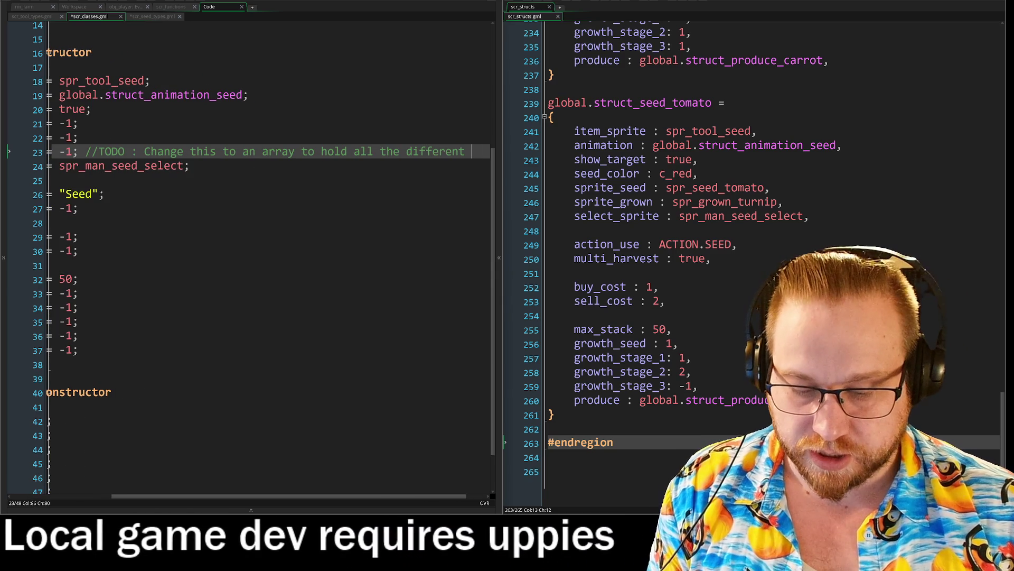
type("sprite")
key("BackSpace")
key("BackSpace")
key("BackSpace")
type("animated spri")
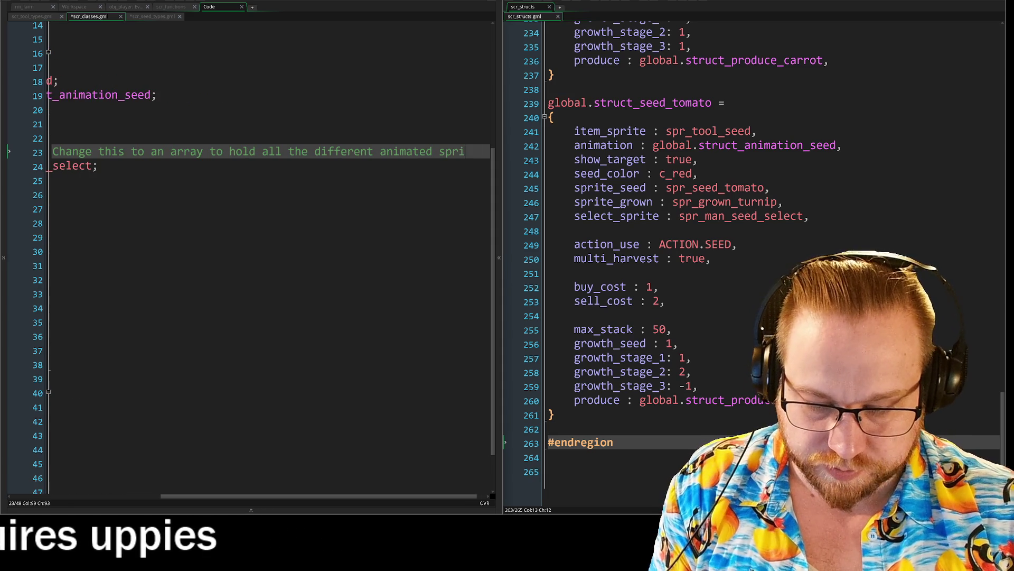
type("tes")
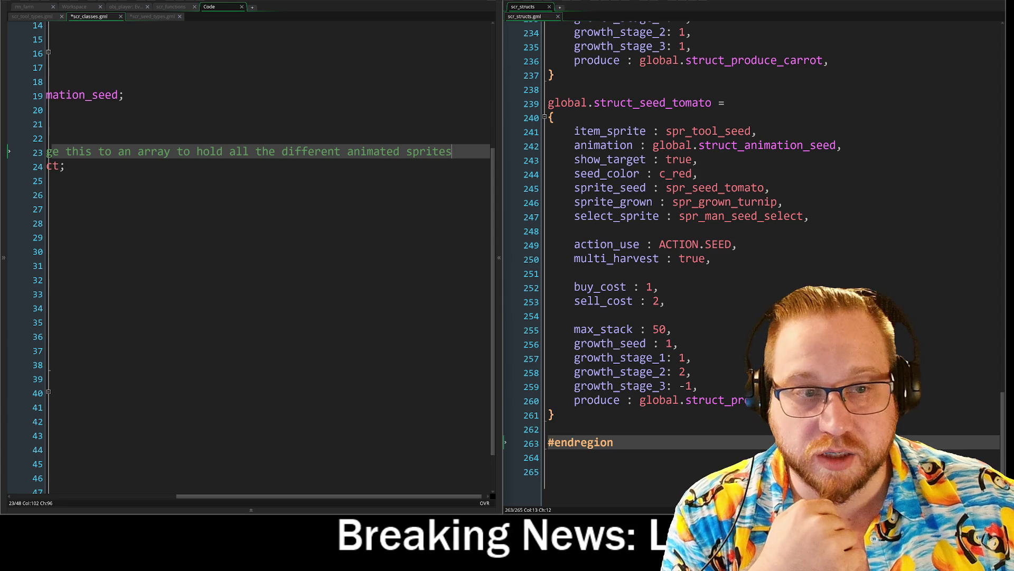
left_click_drag(358, 498, 124, 487)
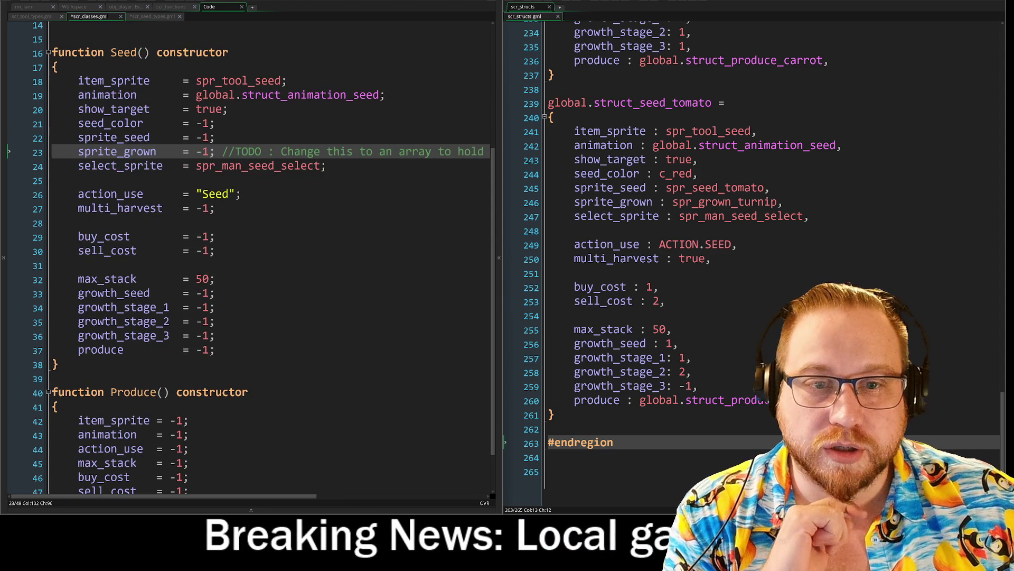
Switch the editor from overwrite back to insert mode at the TODO comment.
key("Up")
key("Up")
left_click(222, 152)
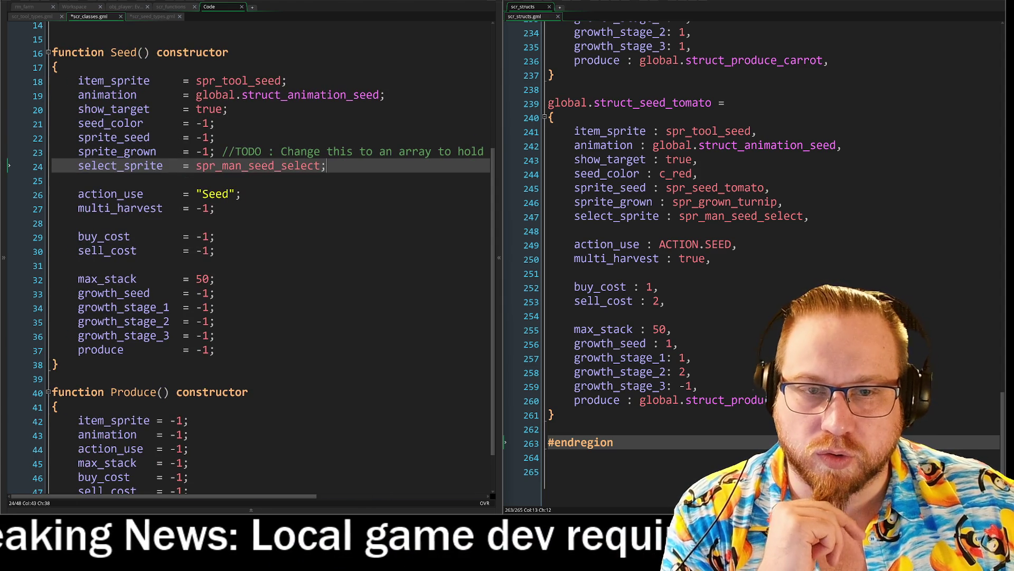
left_click(242, 151)
key("Insert")
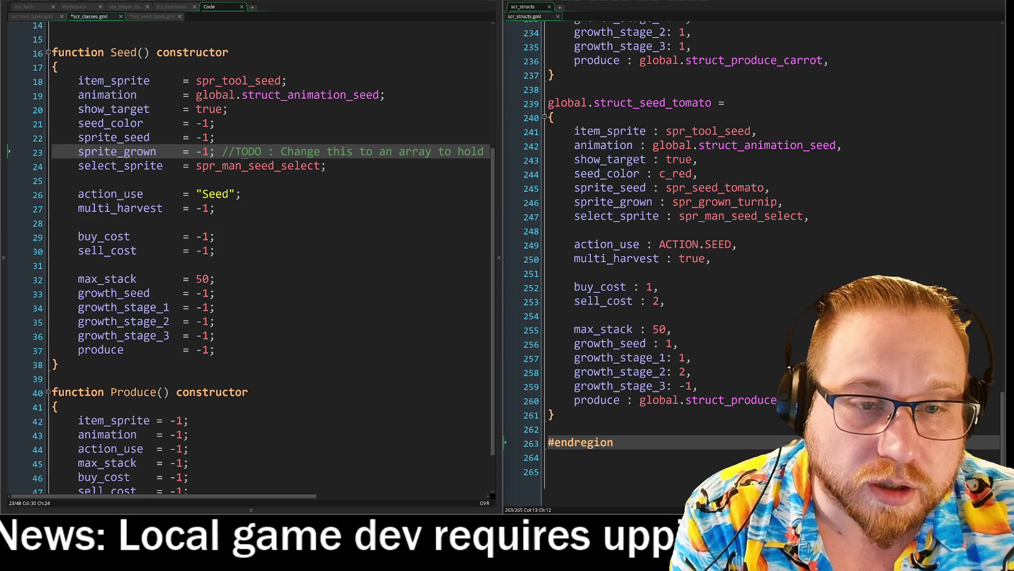
left_click(327, 166)
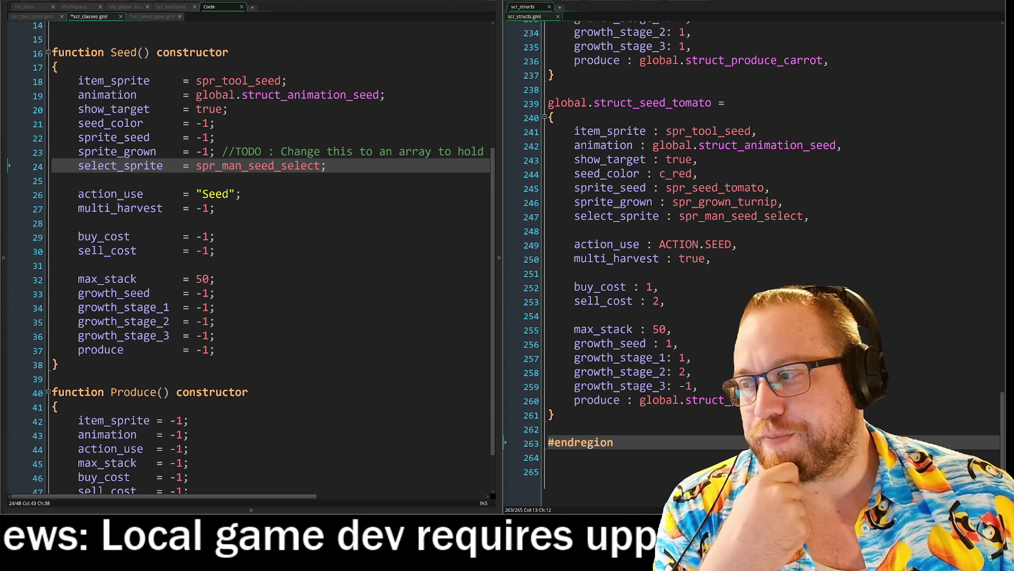
Widen the scr_classes code pane to show the whole Seed() constructor.
scroll(449, 185, "up", 2)
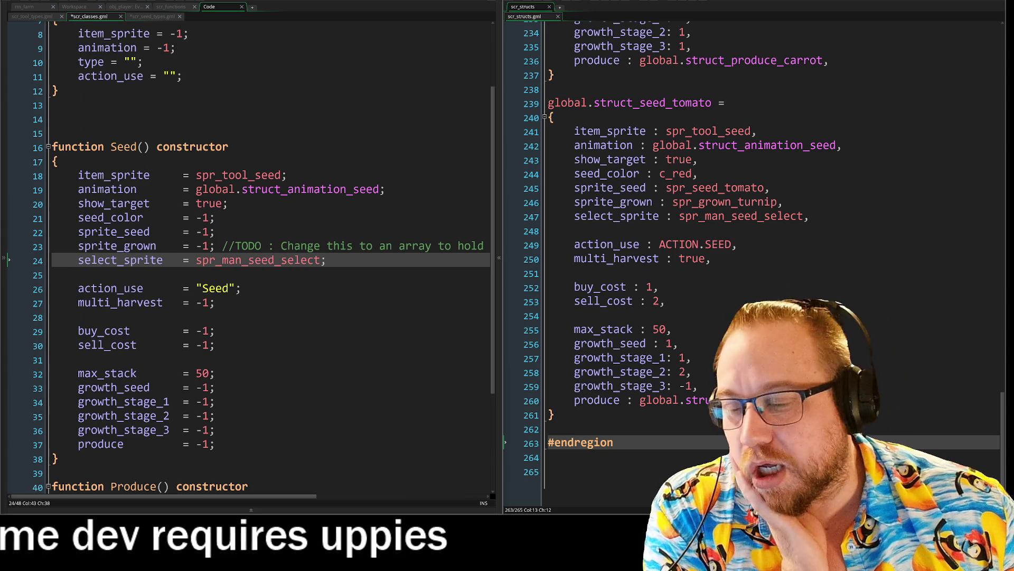
left_click_drag(505, 215, 562, 215)
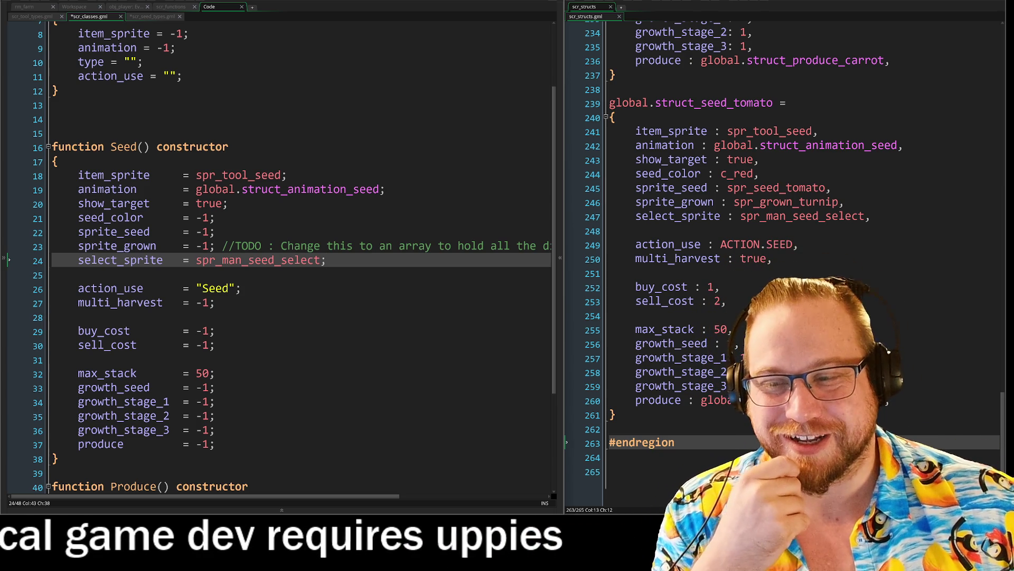
scroll(280, 258, "down", 4)
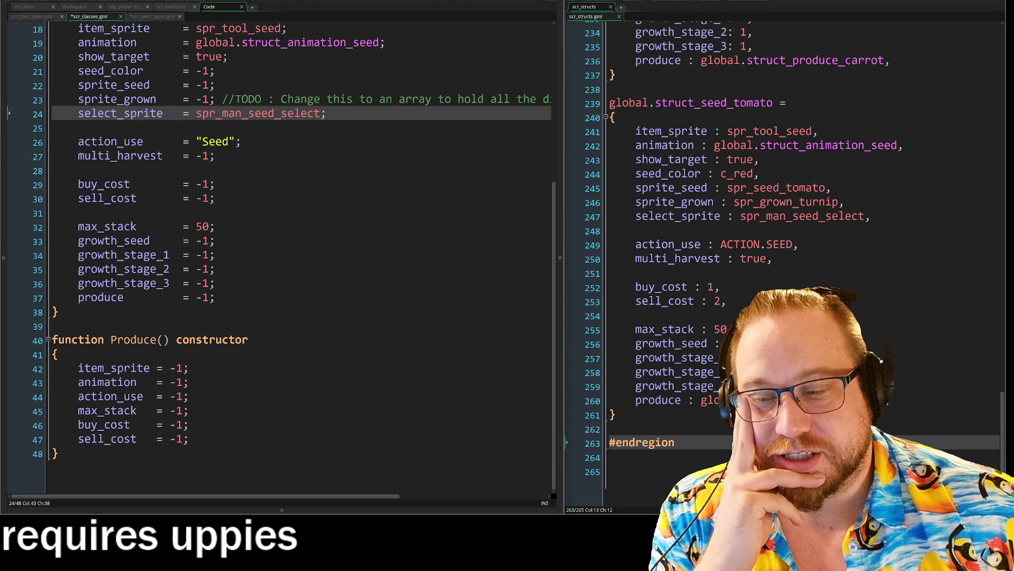
scroll(280, 259, "up", 3)
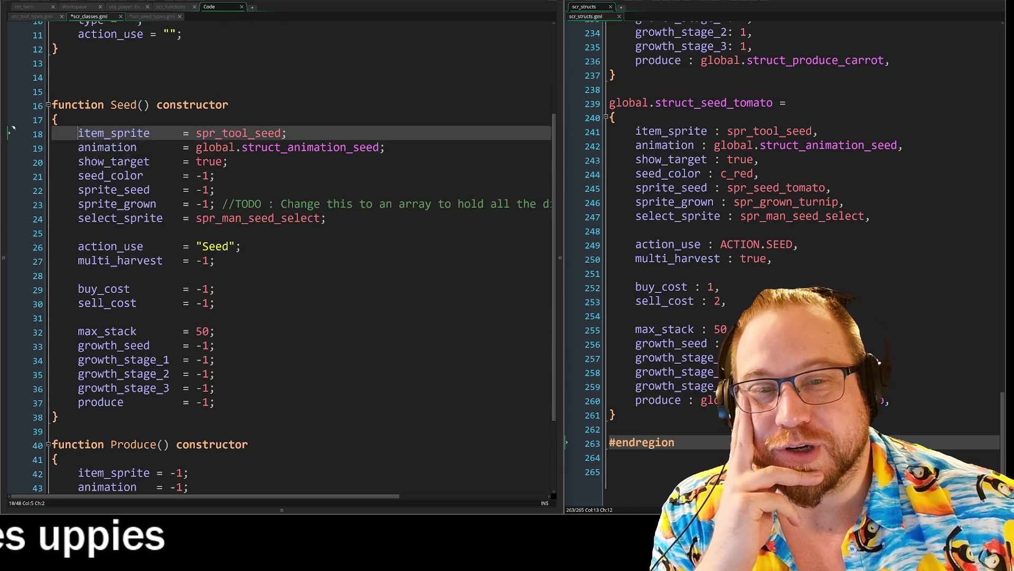
left_click_drag(78, 133, 216, 402)
left_click(215, 388)
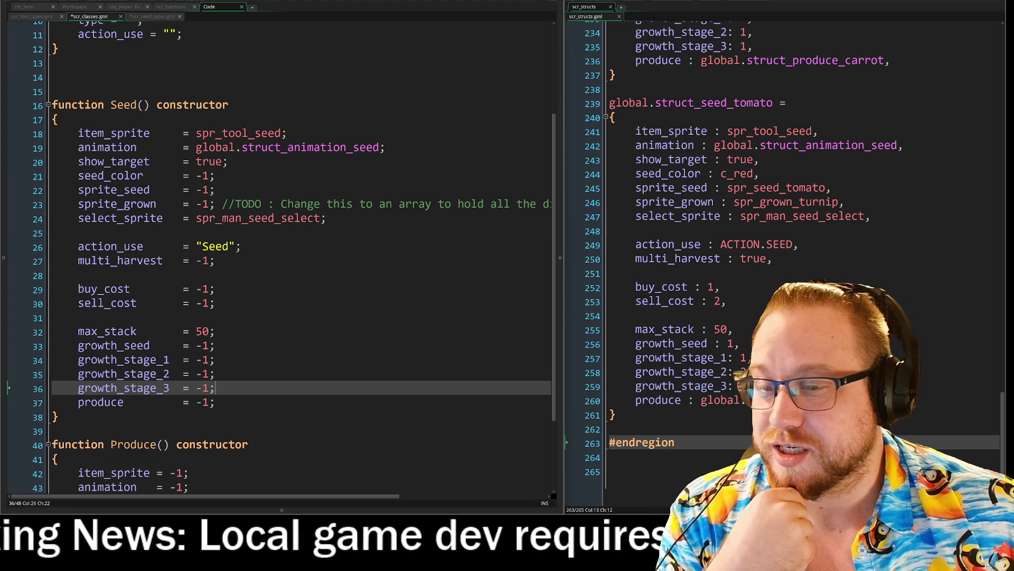
scroll(280, 259, "down", 1)
scroll(280, 259, "down", 1)
left_click(58, 395)
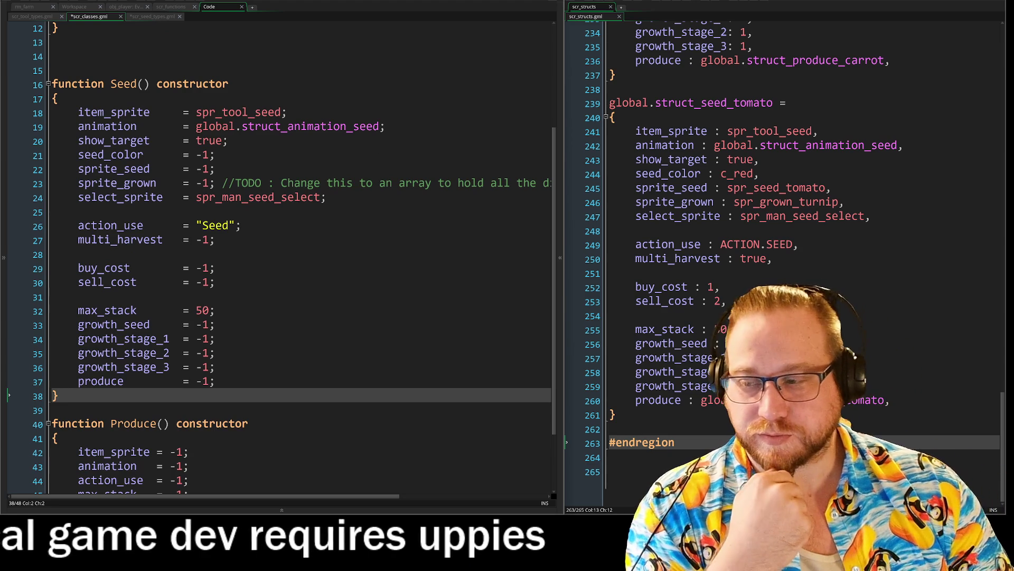
scroll(280, 259, "up", 4)
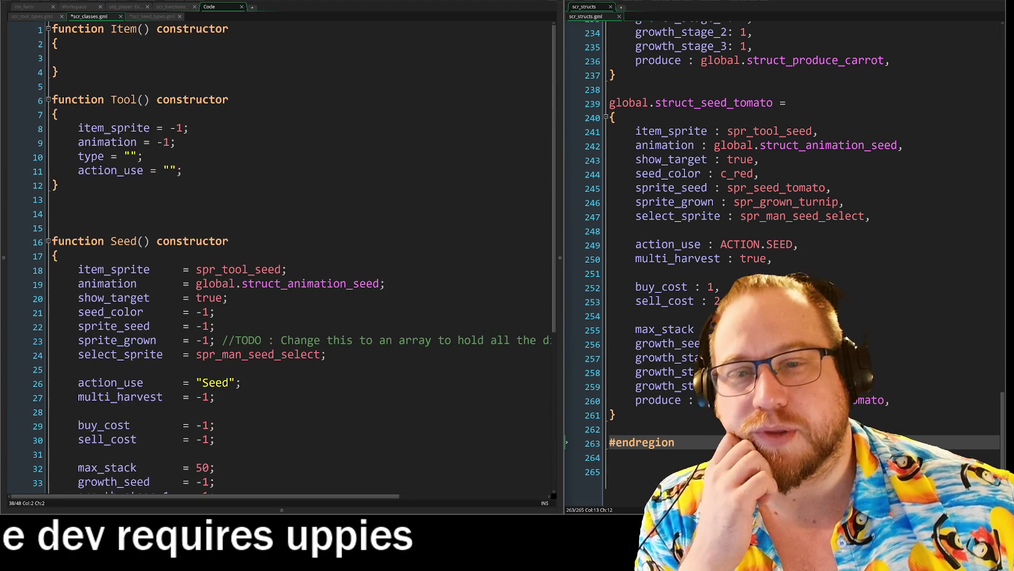
scroll(280, 259, "down", 4)
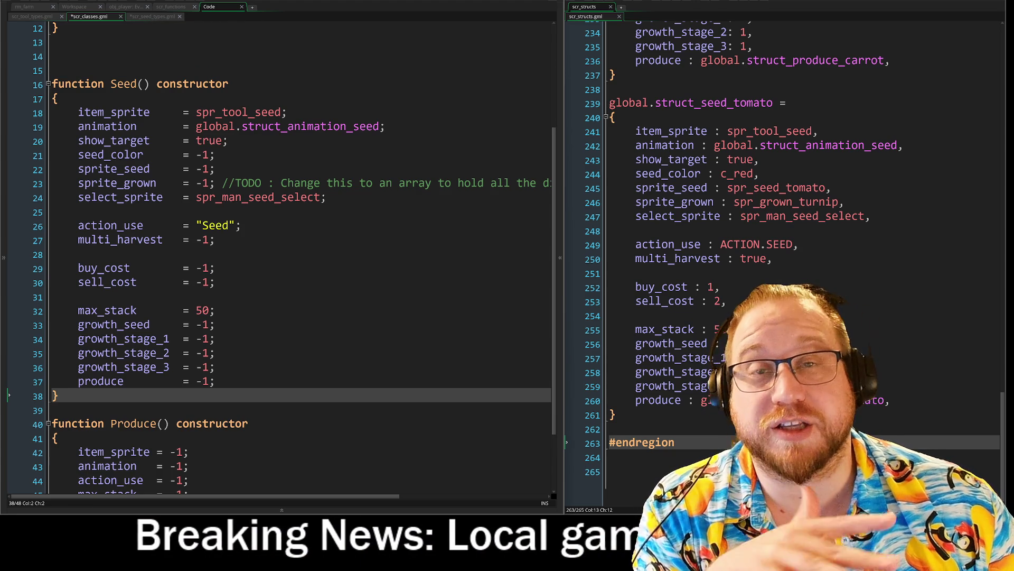
left_click(153, 17)
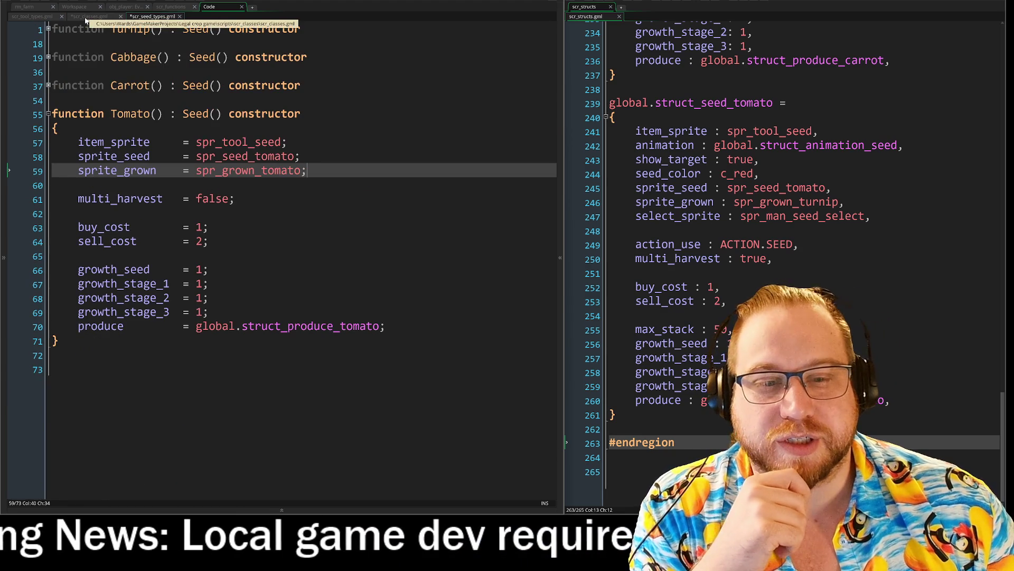
left_click(90, 16)
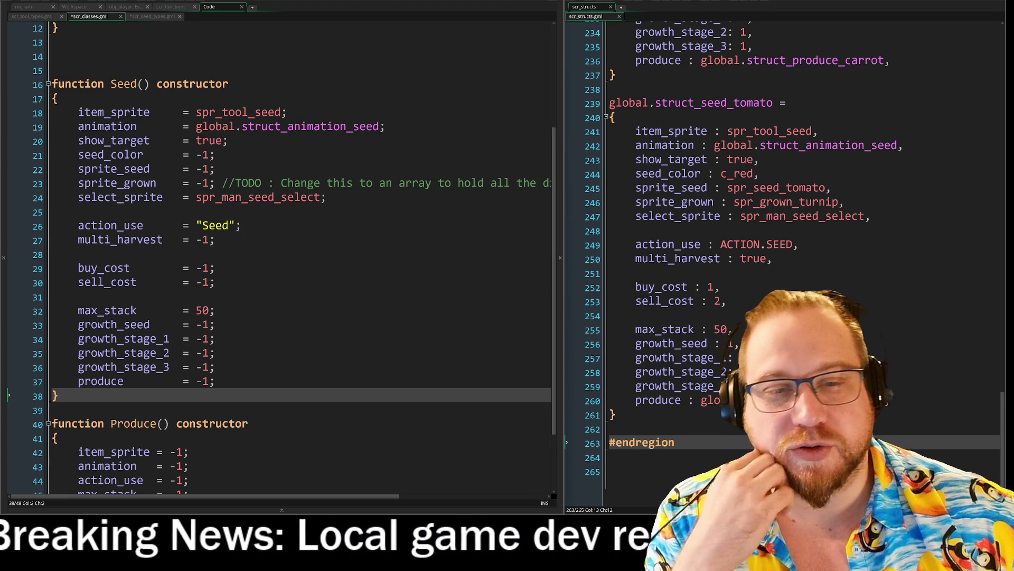
scroll(280, 254, "down", 1)
scroll(280, 254, "up", 2)
mouse_move(610, 103)
left_mouse_down()
mouse_move(845, 344)
mouse_move(845, 372)
mouse_move(687, 386)
left_mouse_up()
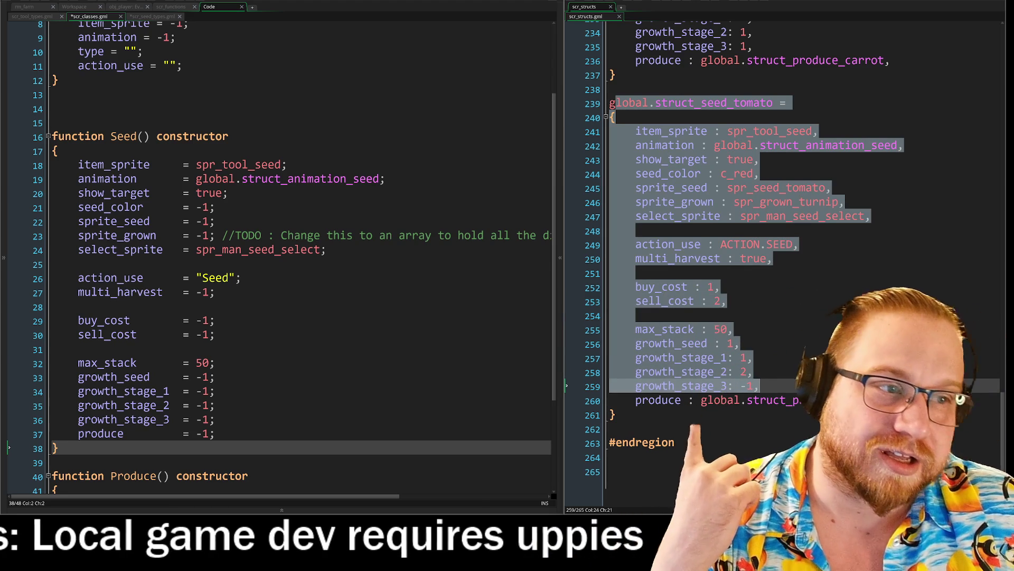
left_click(761, 386)
left_click_drag(59, 448, 222, 391)
left_click(78, 307)
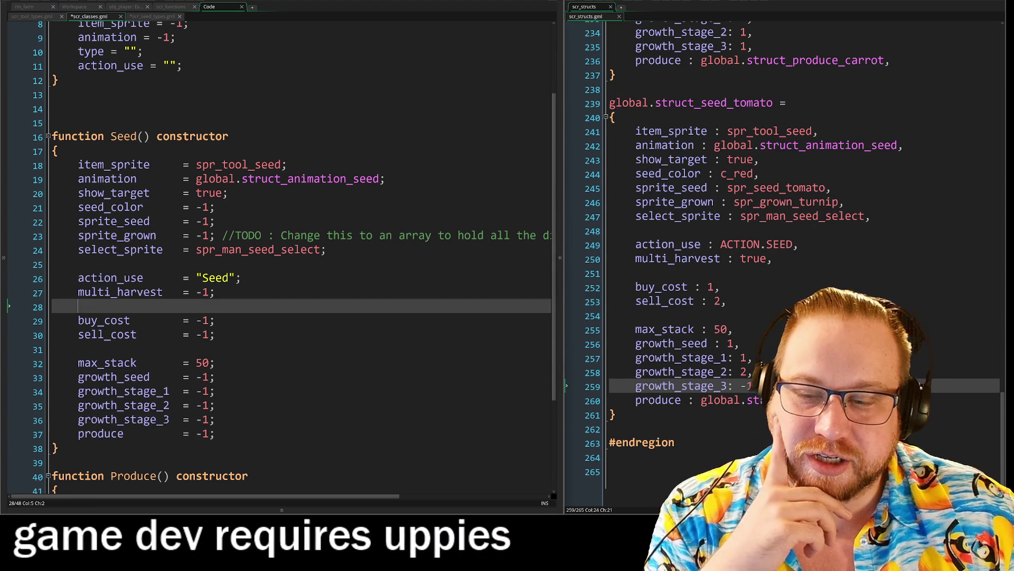
scroll(280, 254, "down", 3)
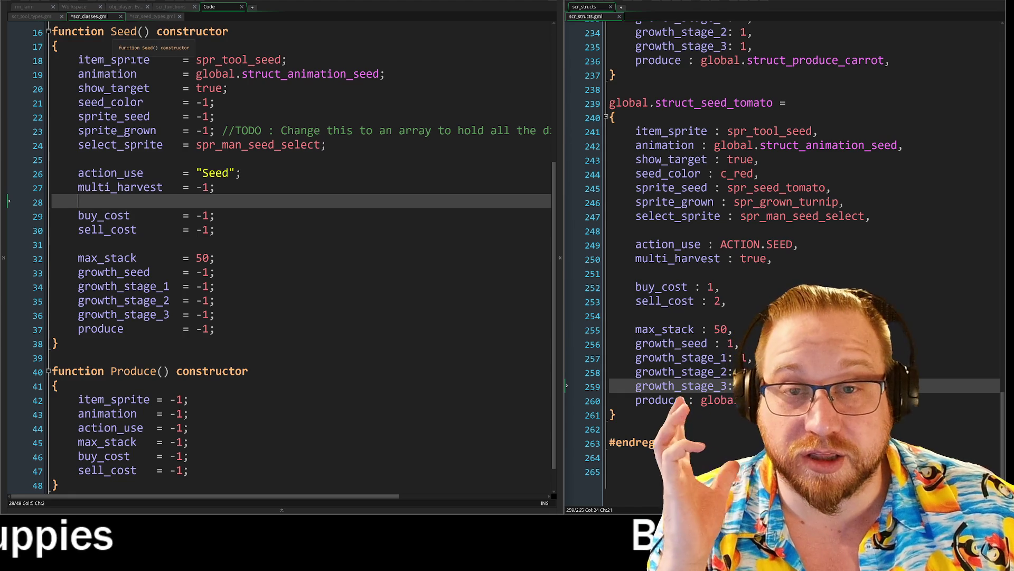
left_click_drag(110, 31, 229, 31)
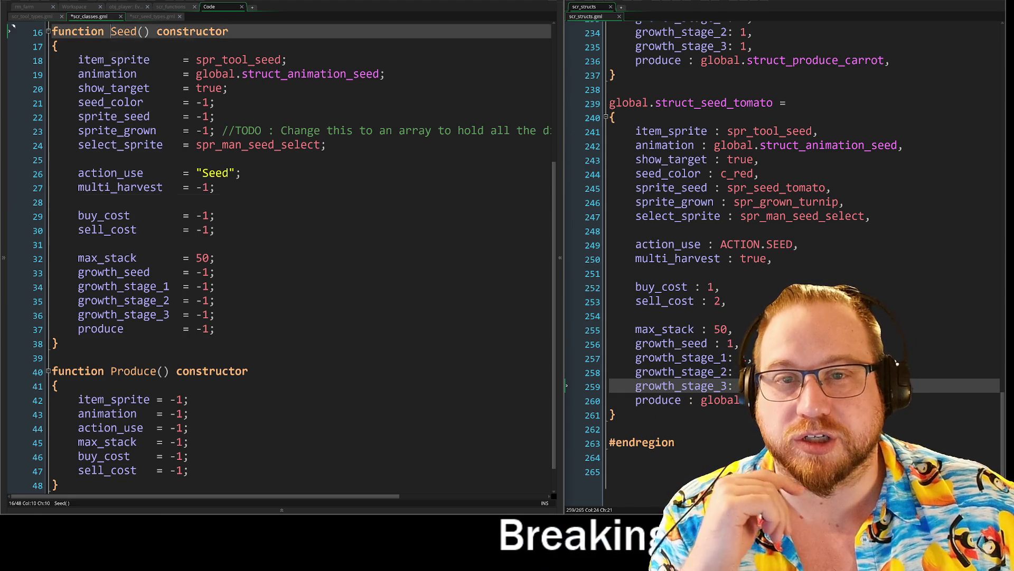
left_click(8, 371)
left_click(8, 385)
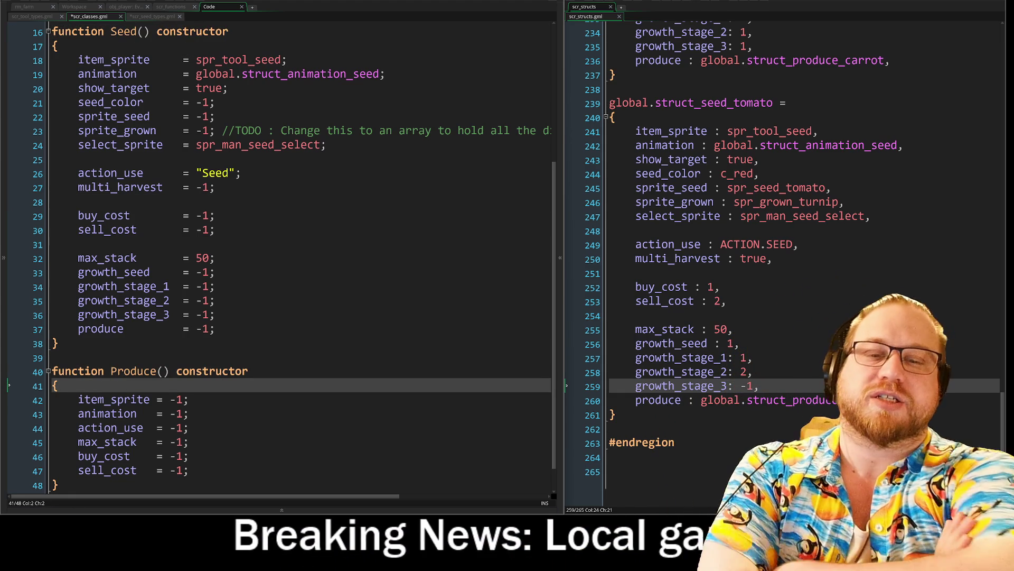
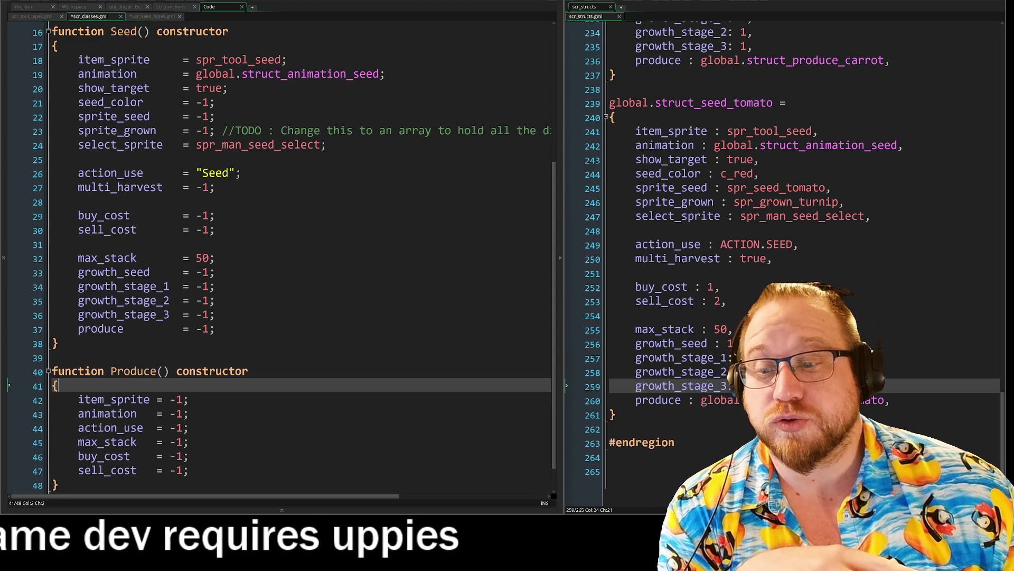
Highlight the tomato seed struct, then indent the Seed constructor block and undo it.
left_click_drag(609, 103, 610, 457)
left_click(610, 457)
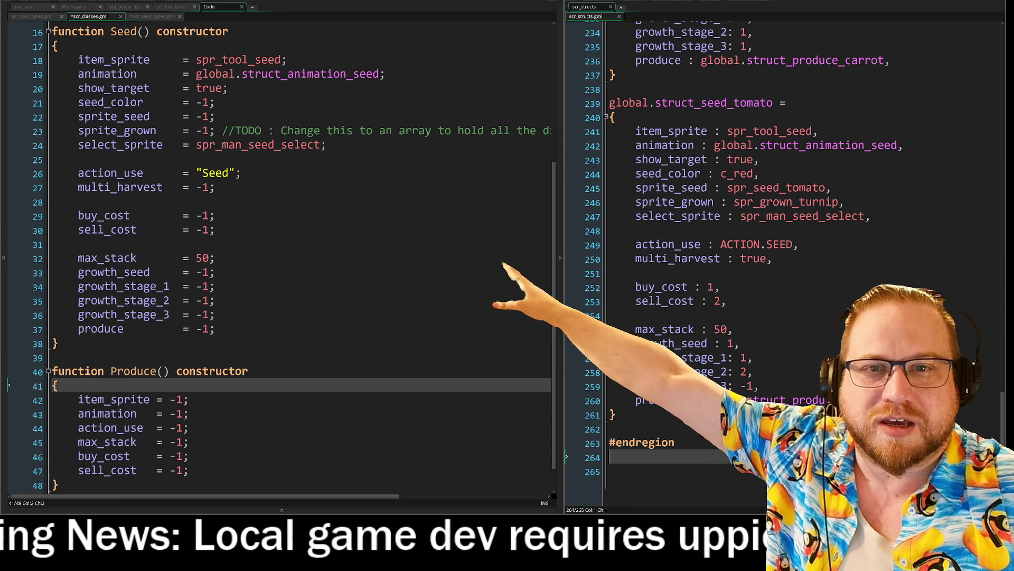
left_click(142, 32)
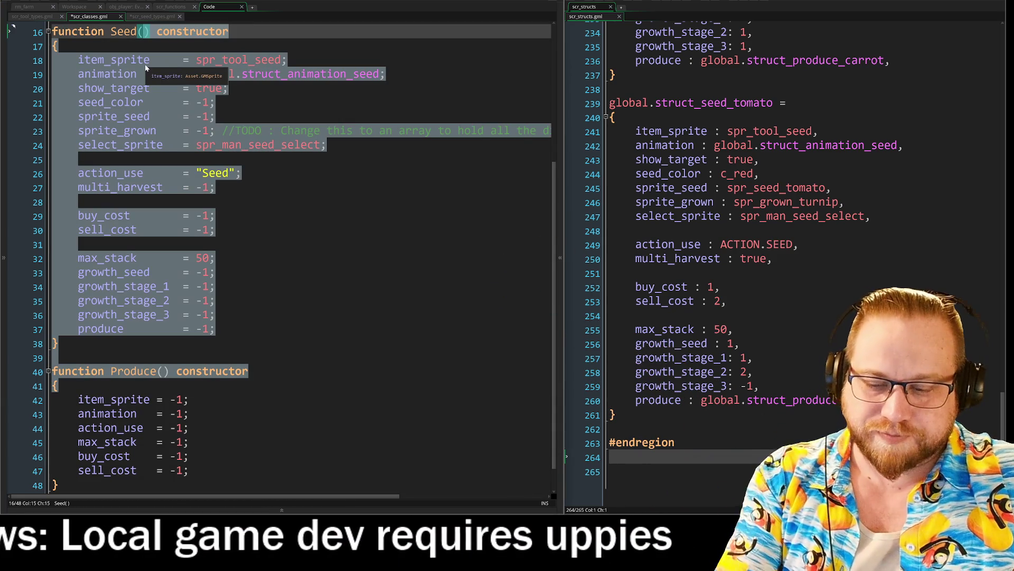
key("Tab")
key("Tab")
key("Tab")
left_click(169, 74)
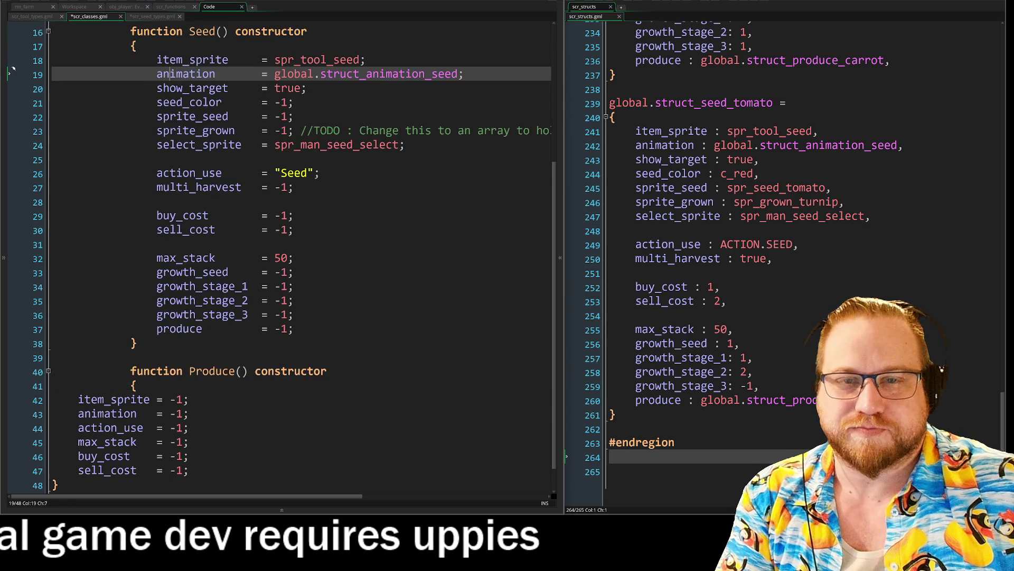
key("ctrl+z")
key("ctrl+z")
left_click(79, 244)
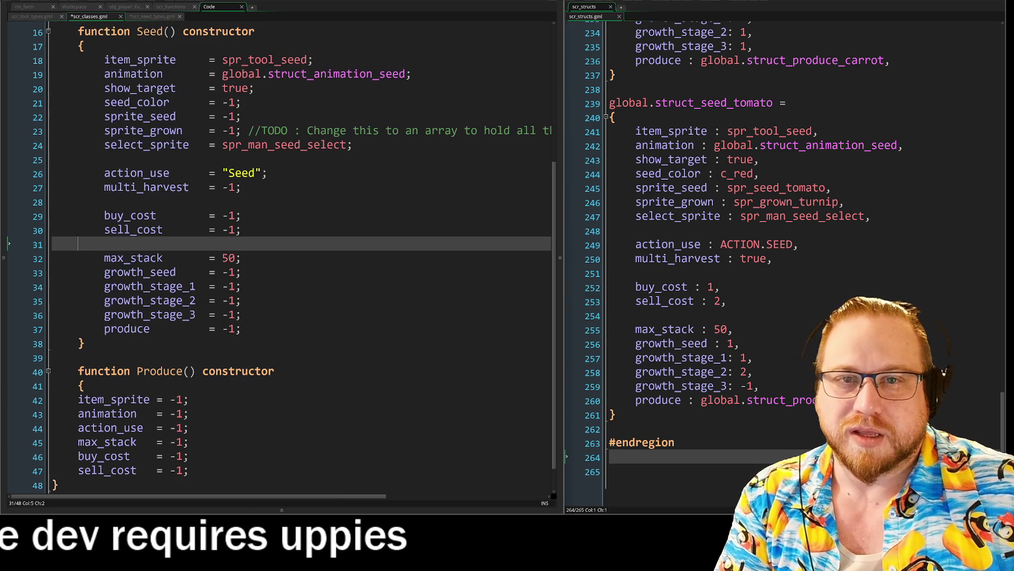
Clear the stray whitespace inside Seed()'s empty parentheses and highlight its field lines.
left_click(169, 32)
key("Tab")
key("Tab")
key("Tab")
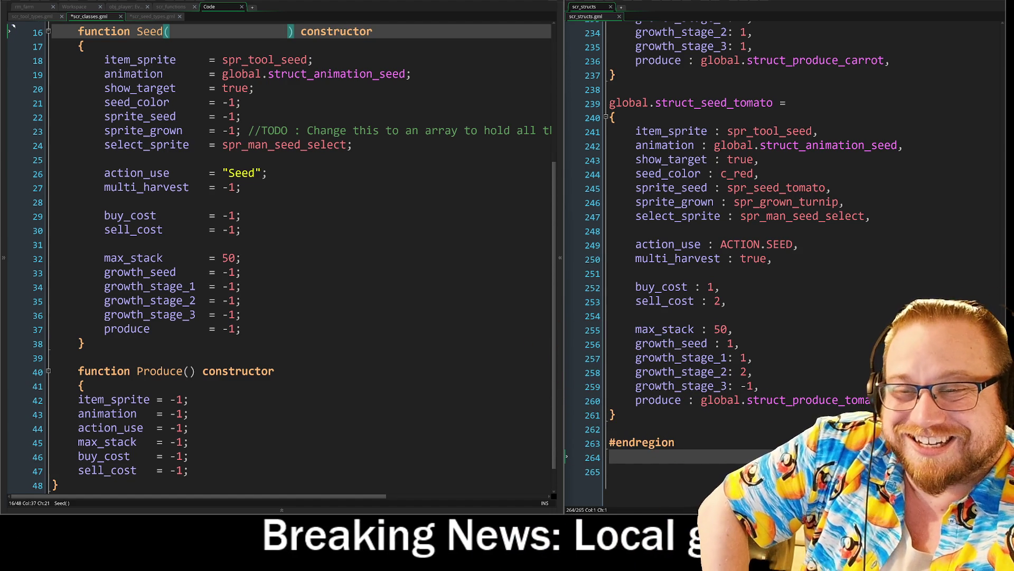
key("BackSpace")
key("BackSpace")
key("BackSpace")
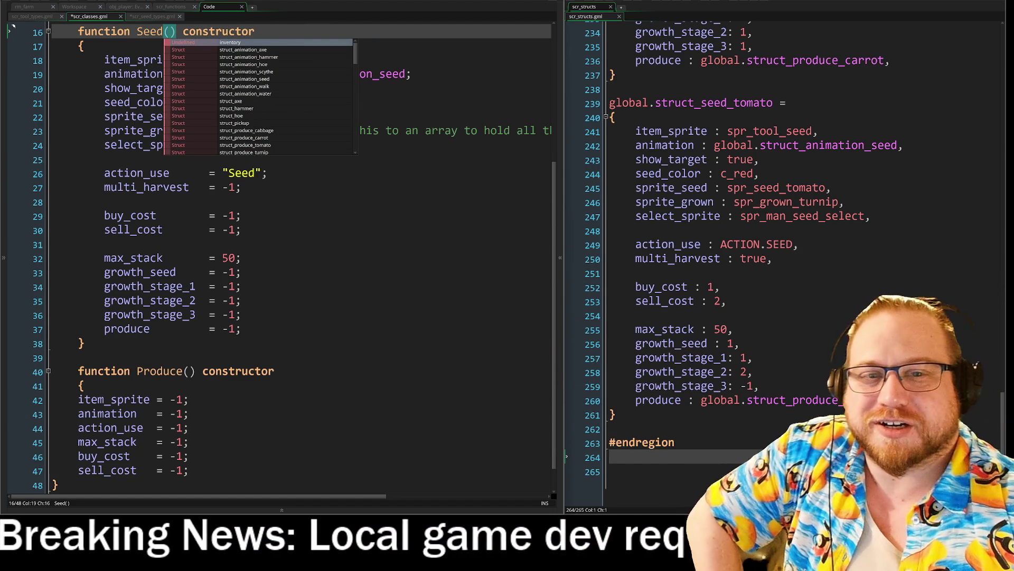
left_click(159, 244)
mouse_move(124, 59)
left_mouse_down()
mouse_move(369, 74)
mouse_move(209, 286)
left_mouse_up()
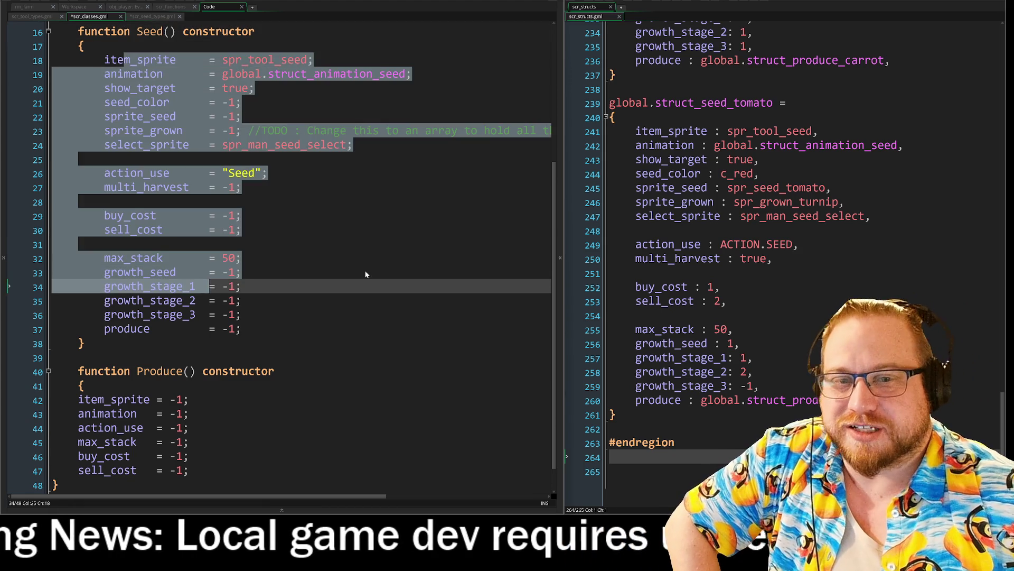
left_click(365, 274)
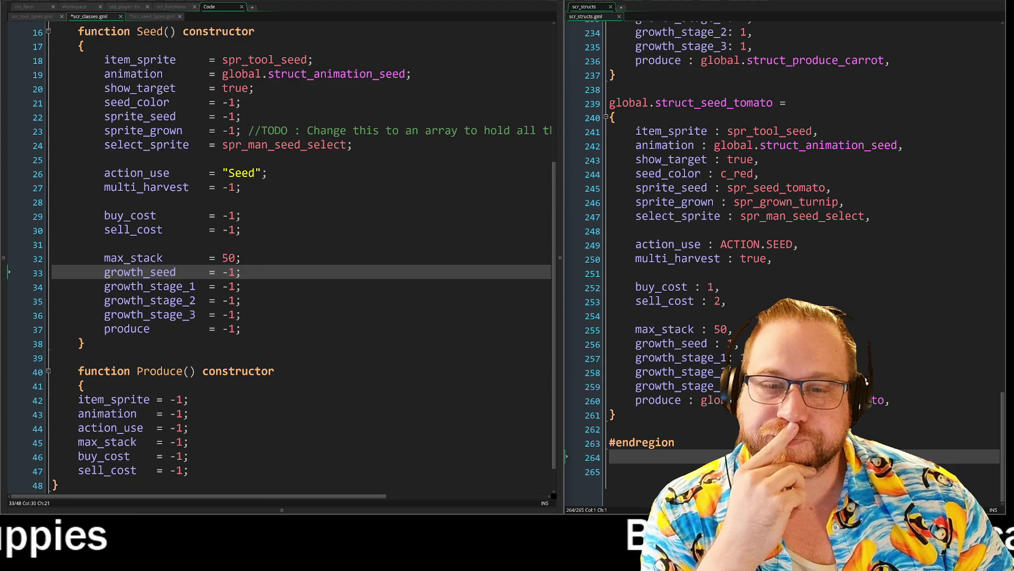
Indent the Produce constructor body and its closing brace one level.
scroll(281, 251, "down", 1)
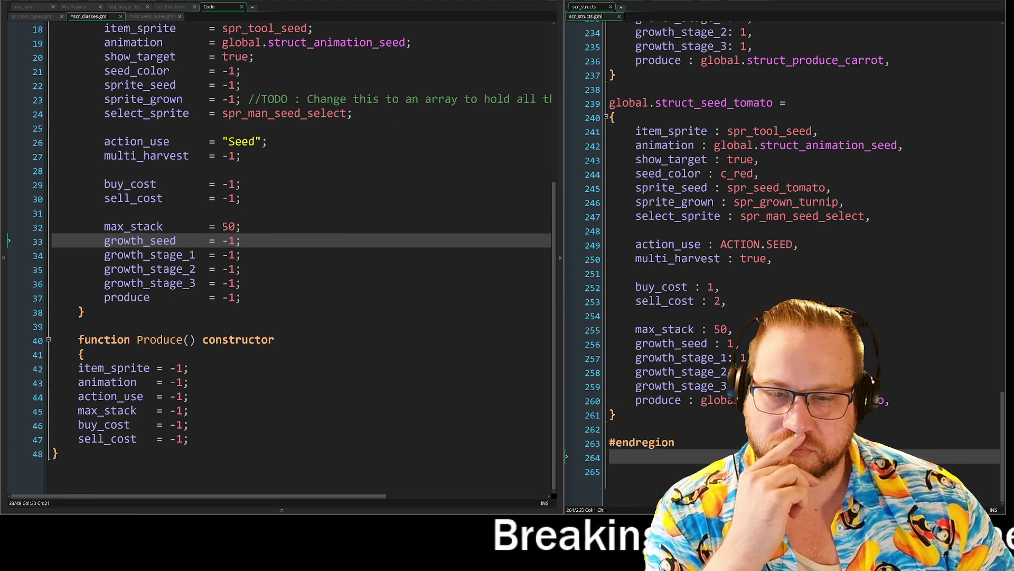
scroll(291, 248, "up", 2)
scroll(292, 248, "down", 2)
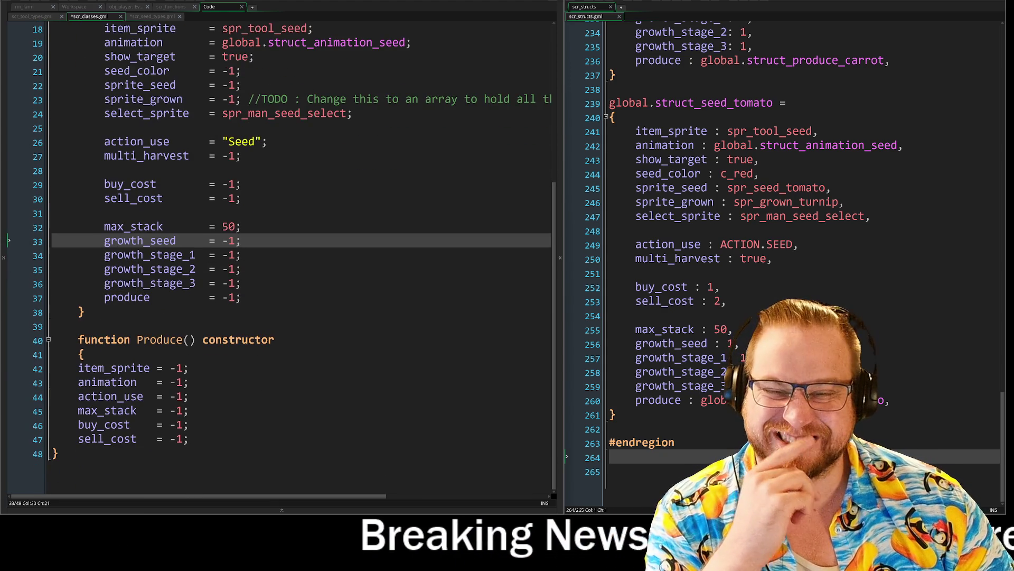
left_click_drag(13, 368, 14, 440)
key("Tab")
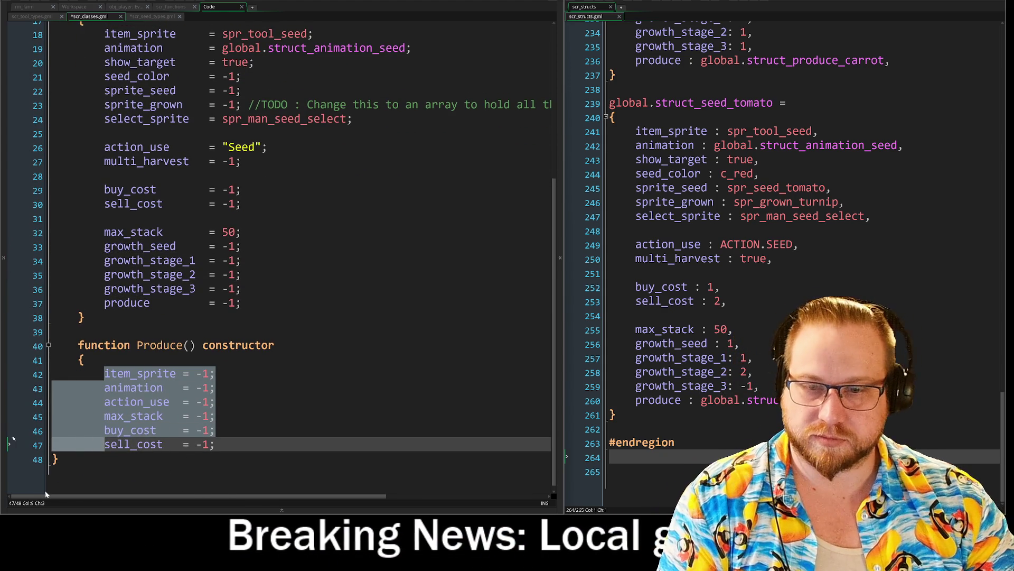
left_click(53, 459)
key("Tab")
key("Up")
key("Up")
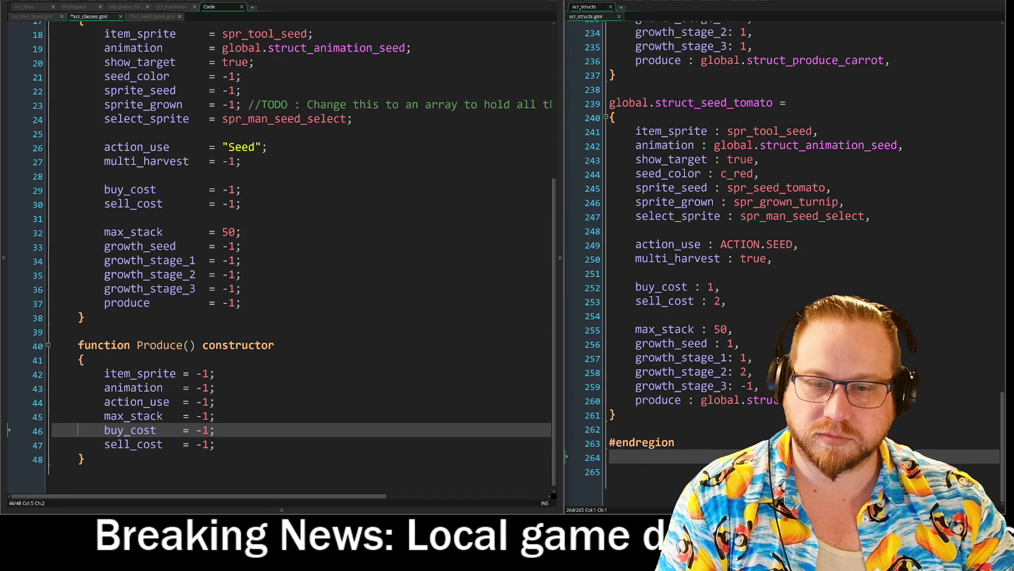
Shift lines 16–48 with the Seed and Produce constructors left one level.
scroll(291, 249, "up", 4)
scroll(291, 249, "down", 3)
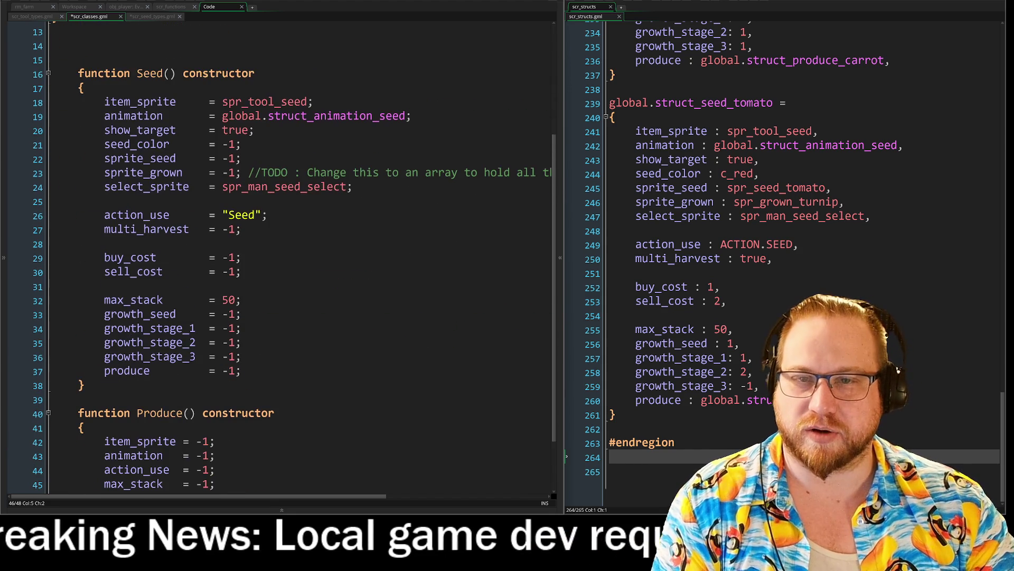
mouse_move(78, 73)
left_mouse_down()
mouse_move(91, 465)
mouse_move(236, 489)
left_mouse_up()
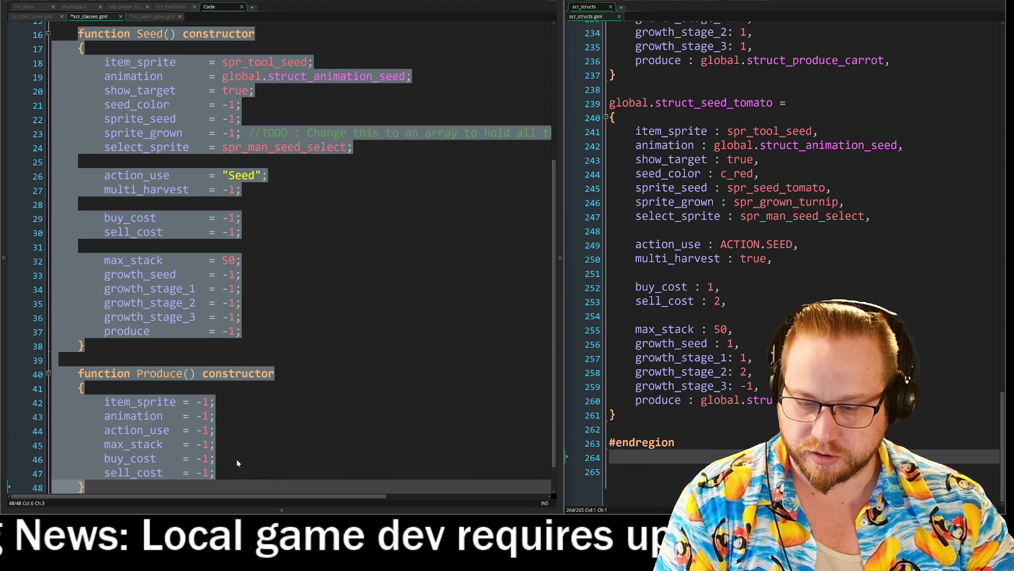
key("shift+Tab")
left_click(188, 401)
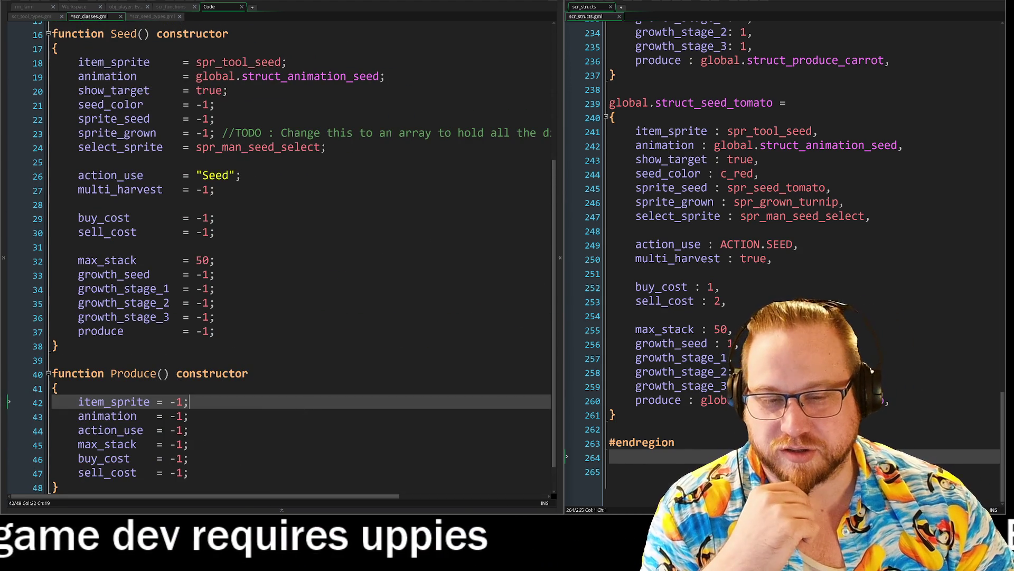
Delete the extra blank lines before Seed(), leaving one blank line after Tool().
left_click(53, 360)
scroll(280, 258, "up", 4)
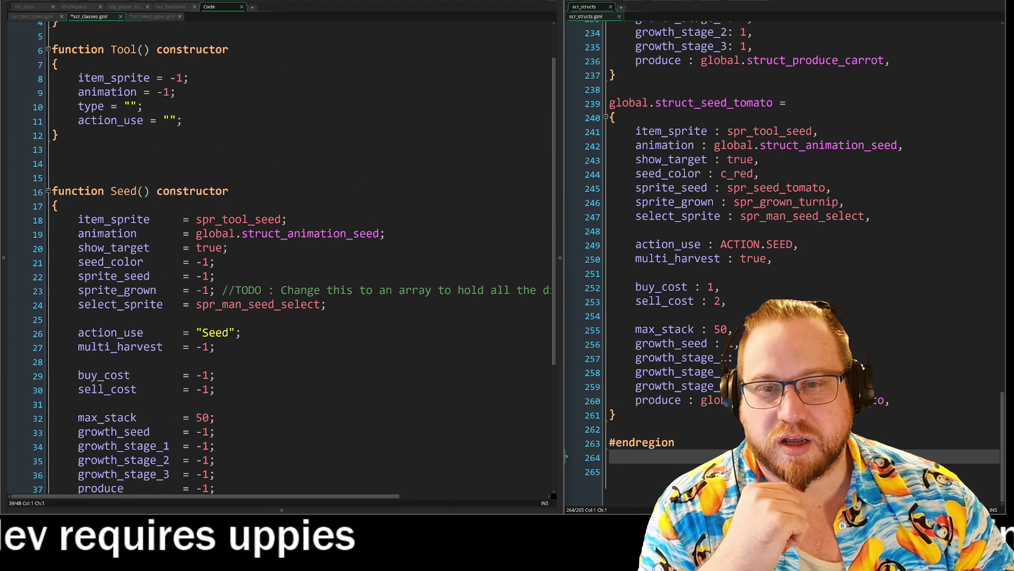
left_click(53, 177)
key("BackSpace")
key("BackSpace")
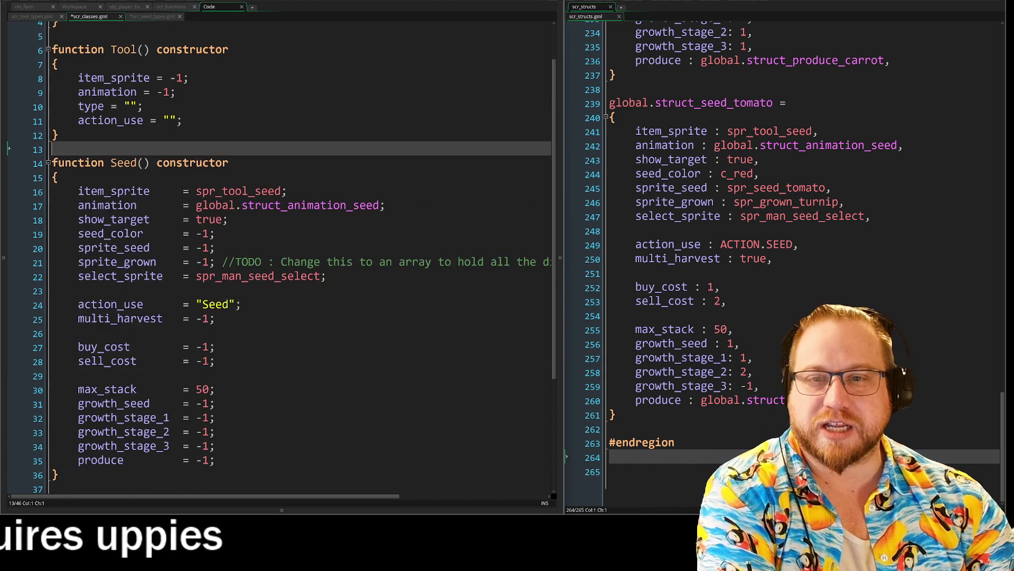
scroll(272, 254, "up", 1)
scroll(272, 254, "down", 3)
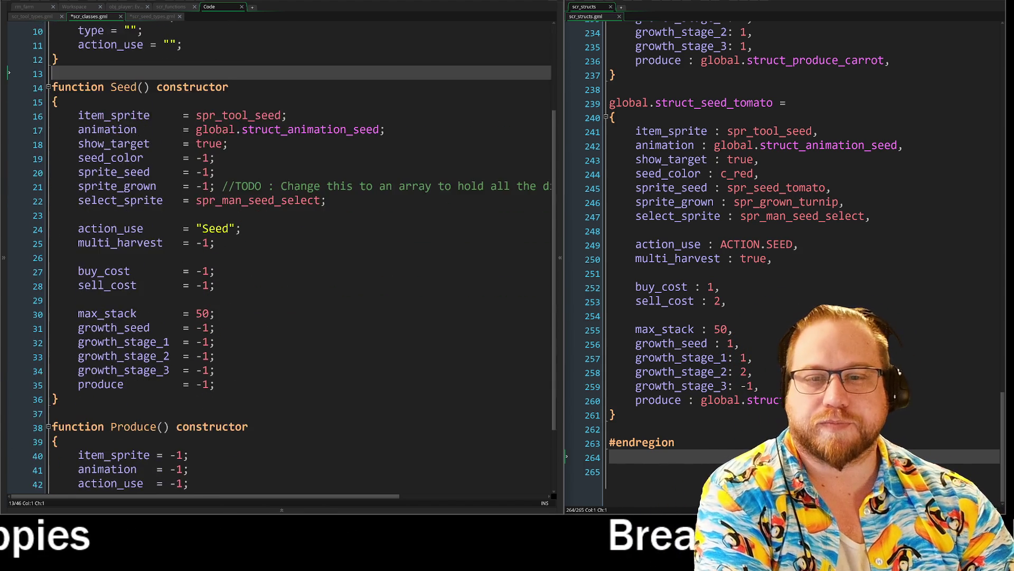
scroll(280, 258, "down", 2)
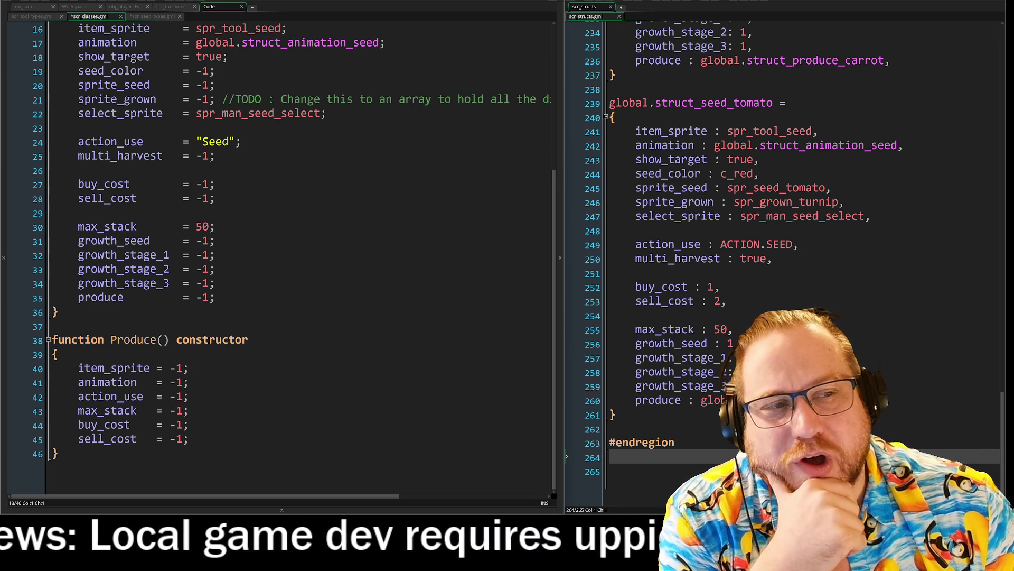
Walk through the Seed constructor's empty parameter list and its fields.
scroll(410, 262, "up", 2)
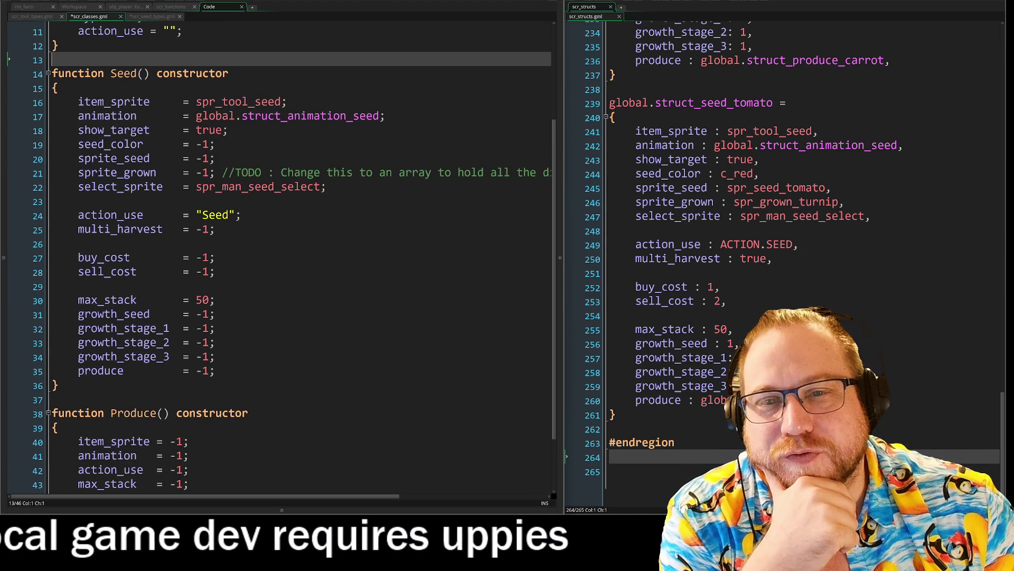
left_click(215, 371)
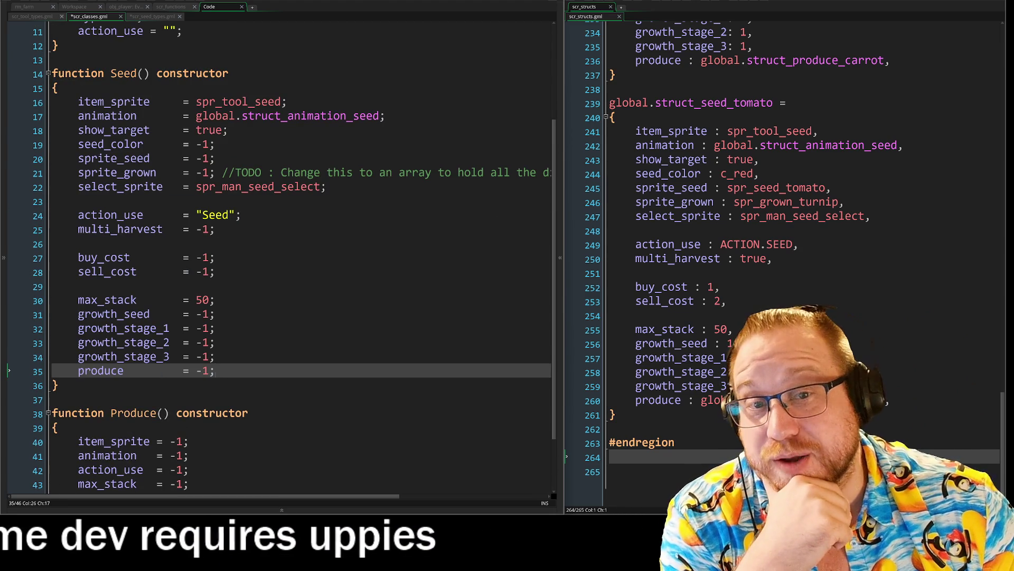
left_click(143, 73)
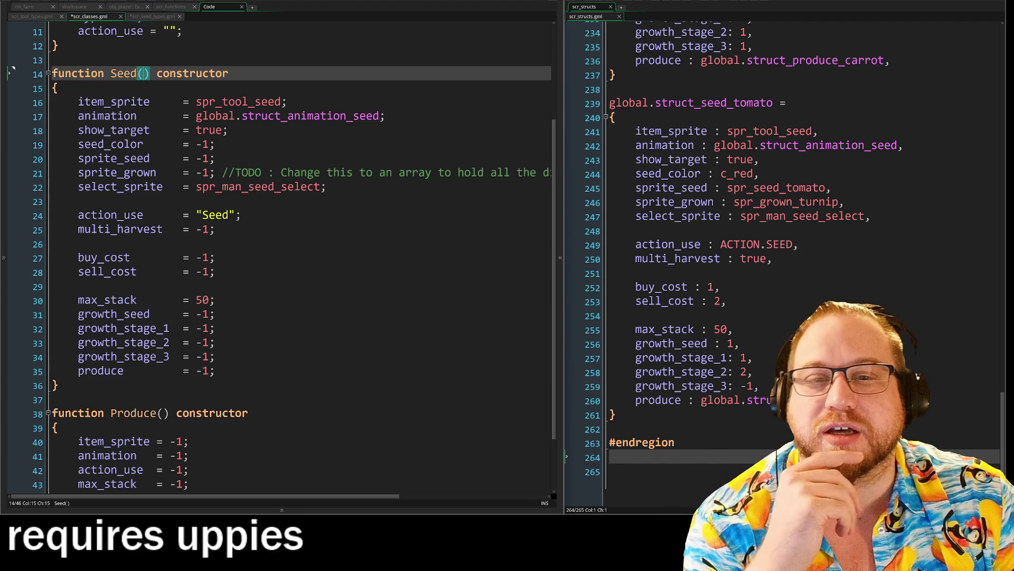
left_click(10, 59)
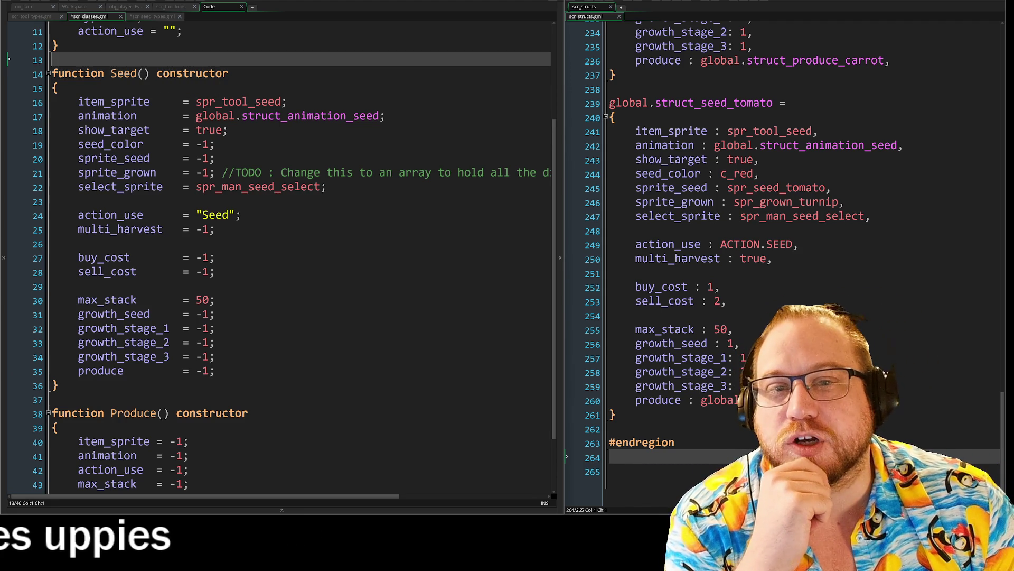
key("Down")
mouse_move(197, 115)
left_mouse_down()
mouse_move(214, 144)
mouse_move(249, 412)
left_mouse_up()
left_click(214, 314)
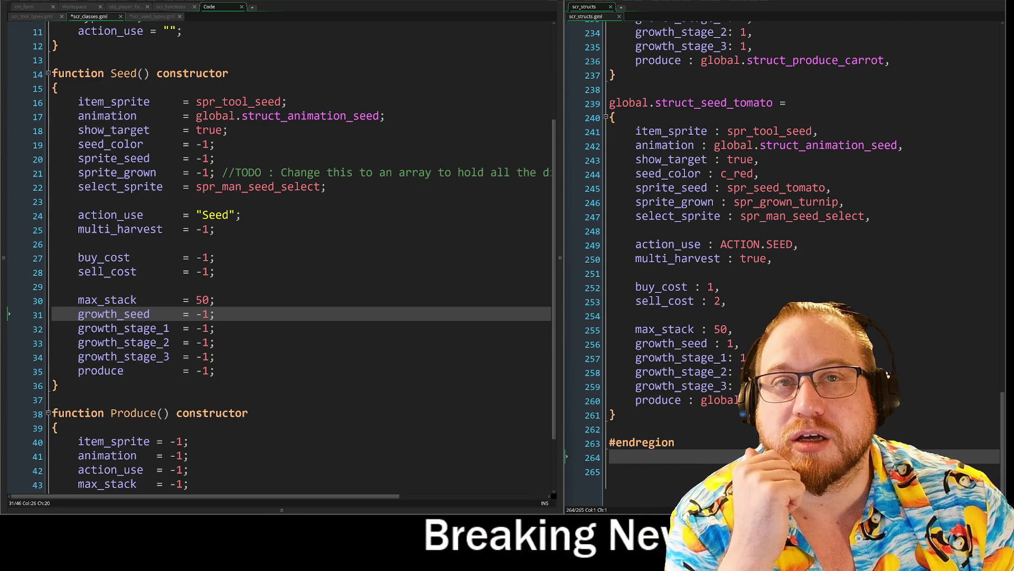
Point out the Seed sprite, cost, select_sprite and growth_stage_2 fields.
left_click(58, 384)
left_click(53, 399)
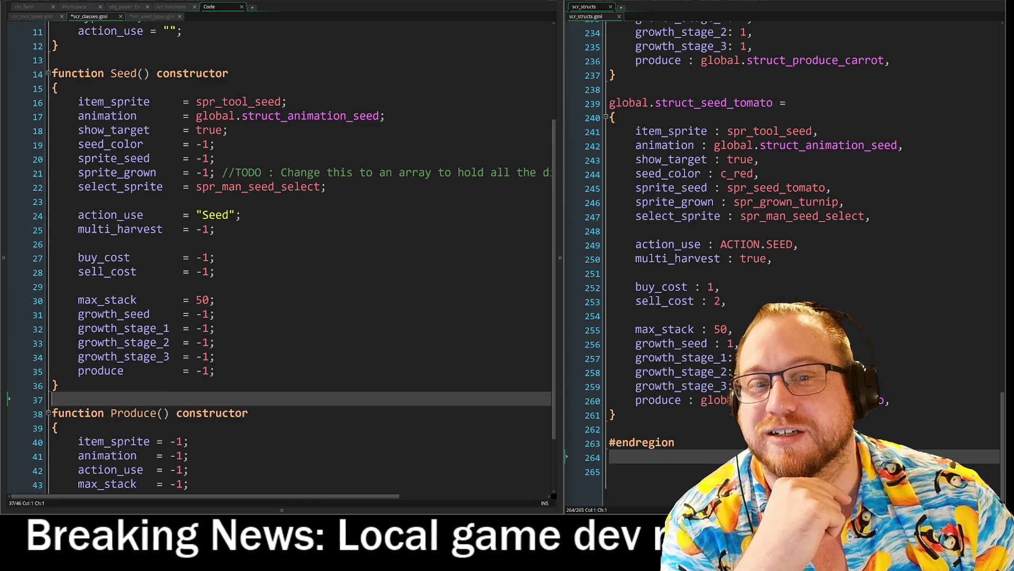
left_click_drag(197, 102, 158, 285)
left_click(214, 357)
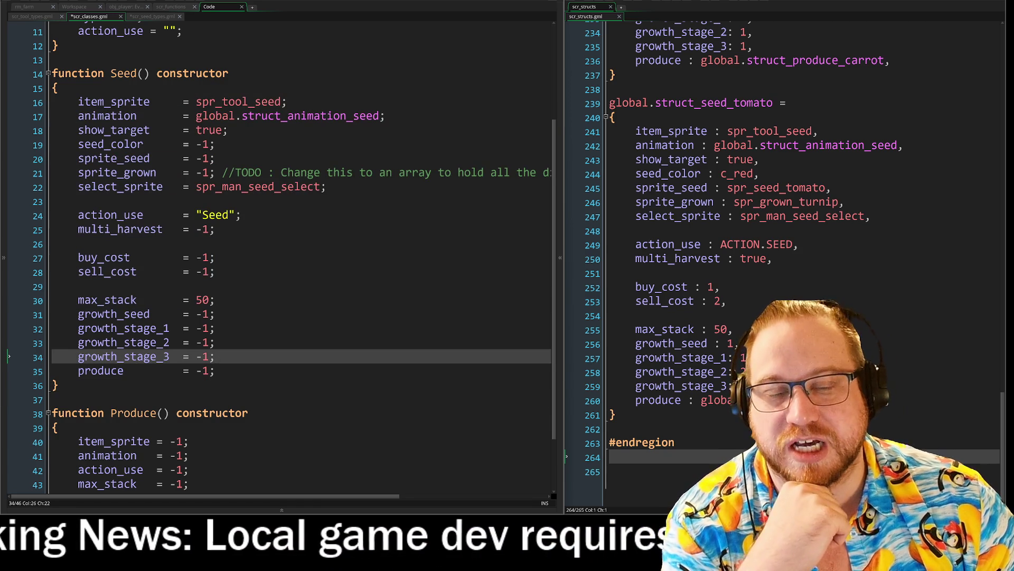
left_click(317, 187)
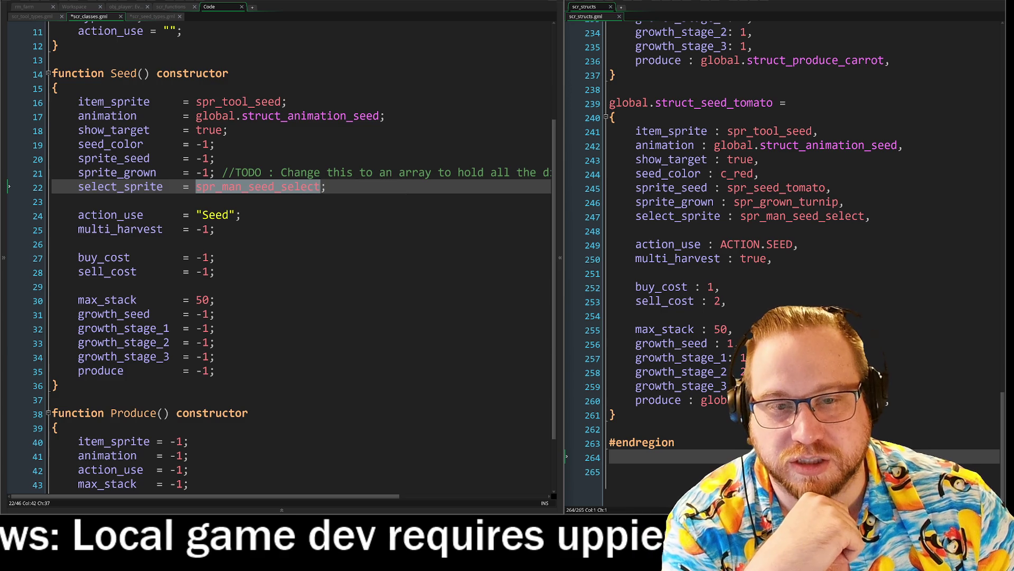
left_click(215, 343)
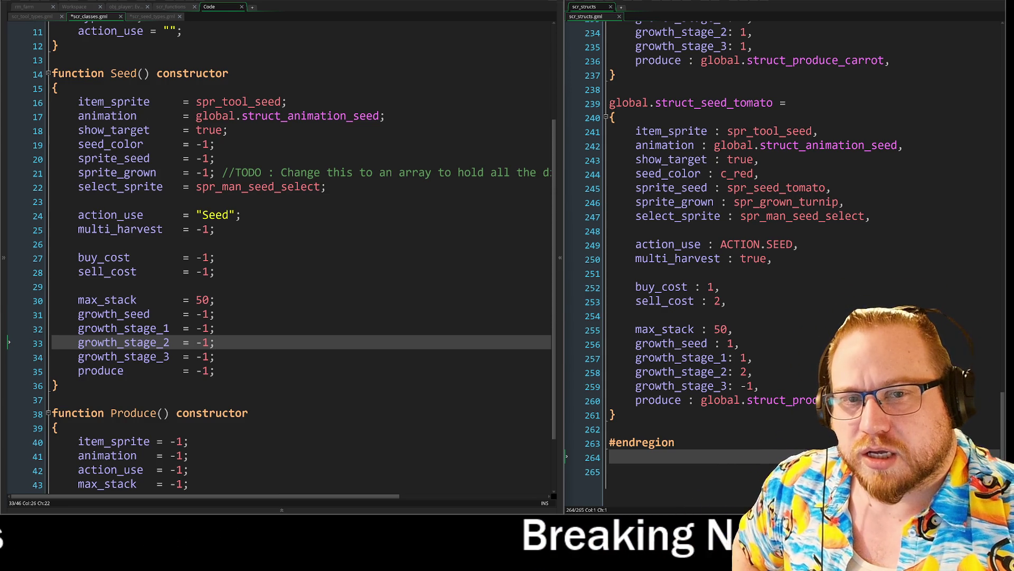
Switch to scr_seed_types and highlight the Tomato constructor body.
key("ctrl+Tab")
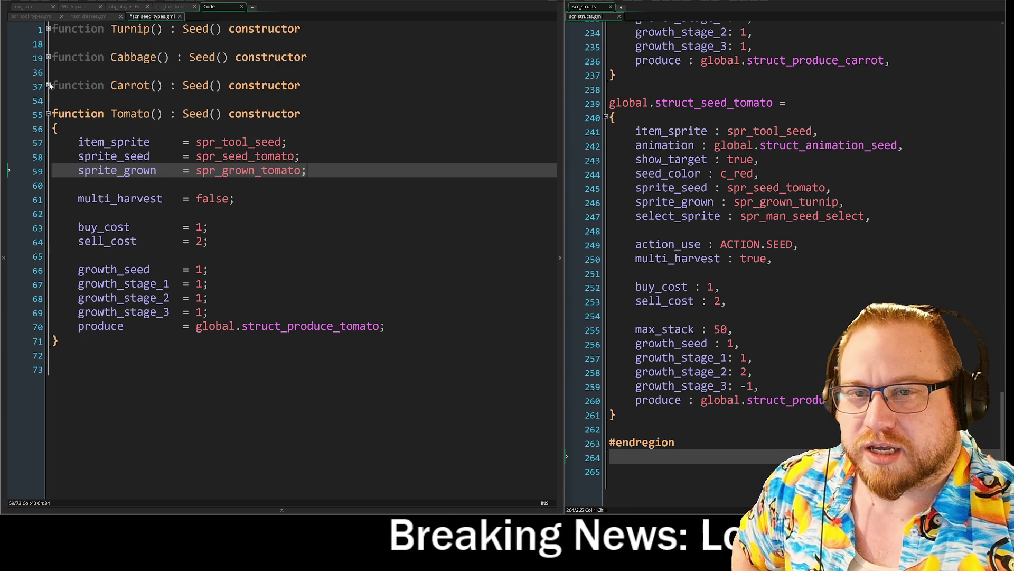
left_click(50, 85)
left_click_drag(78, 141, 385, 326)
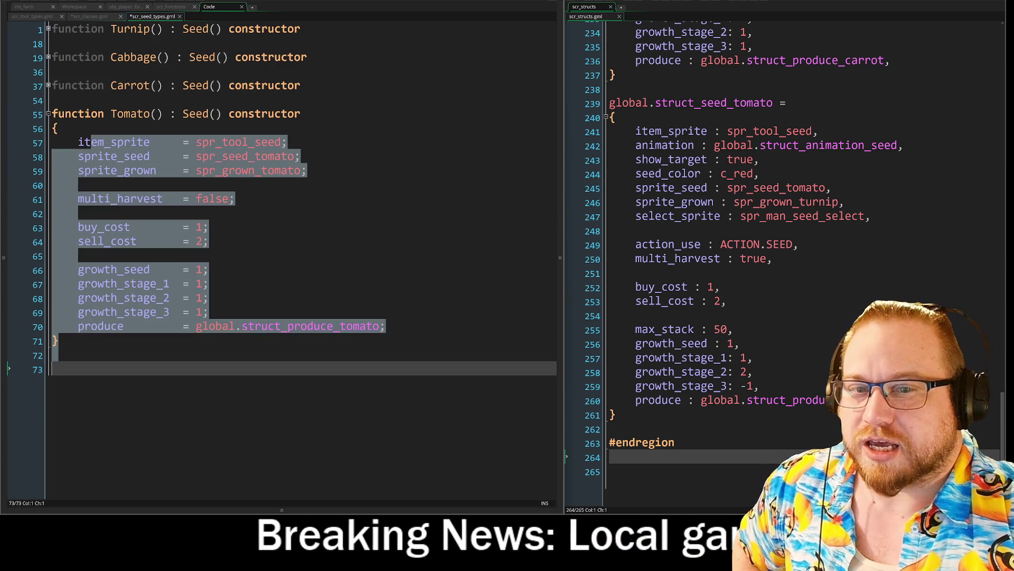